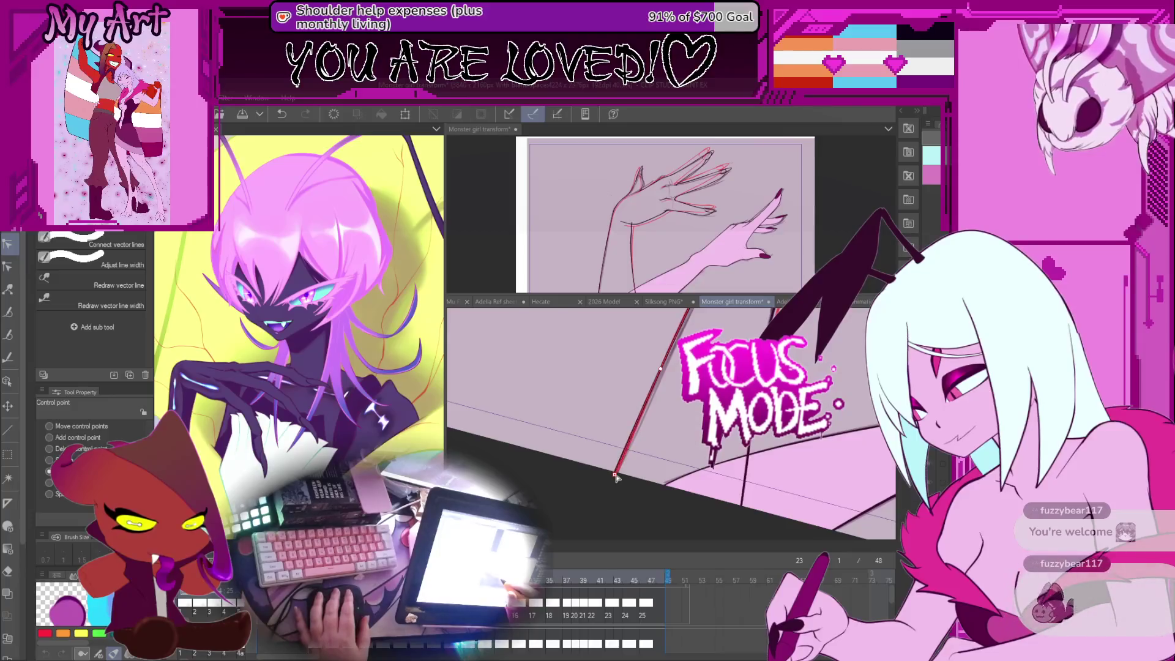
Rotate the view so the arm runs horizontally, then try several black arm strokes with the Control point tool.
{"action": "left_click_drag", "start_coordinate": [652, 349], "coordinate": [661, 450]}
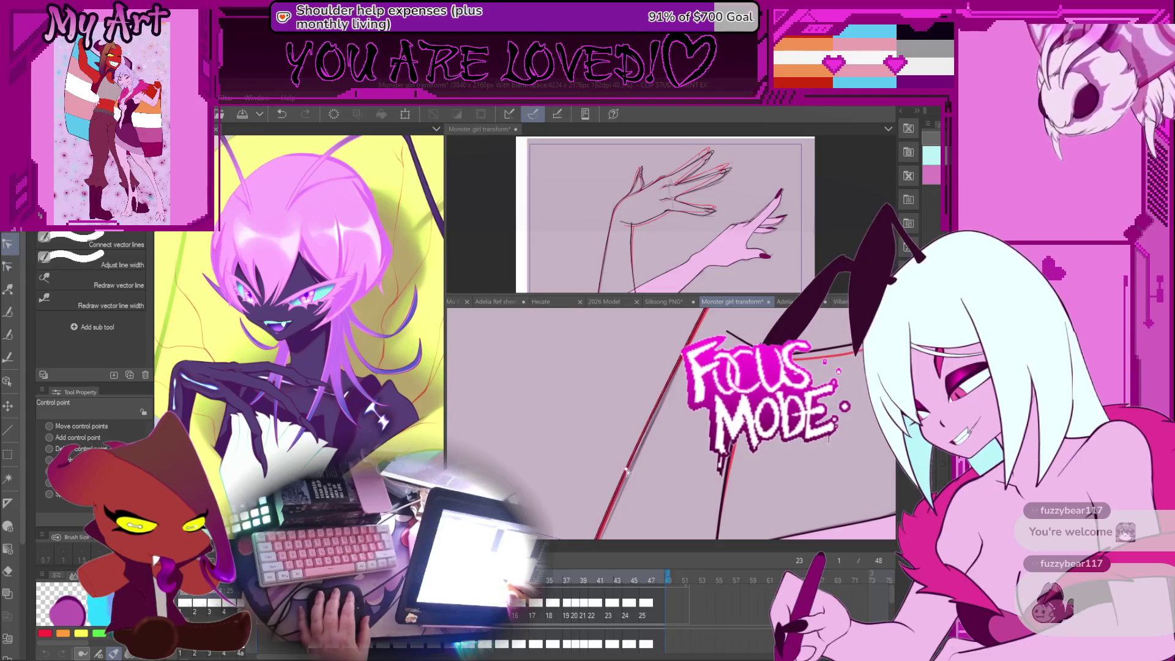
{"action": "left_click", "coordinate": [627, 471]}
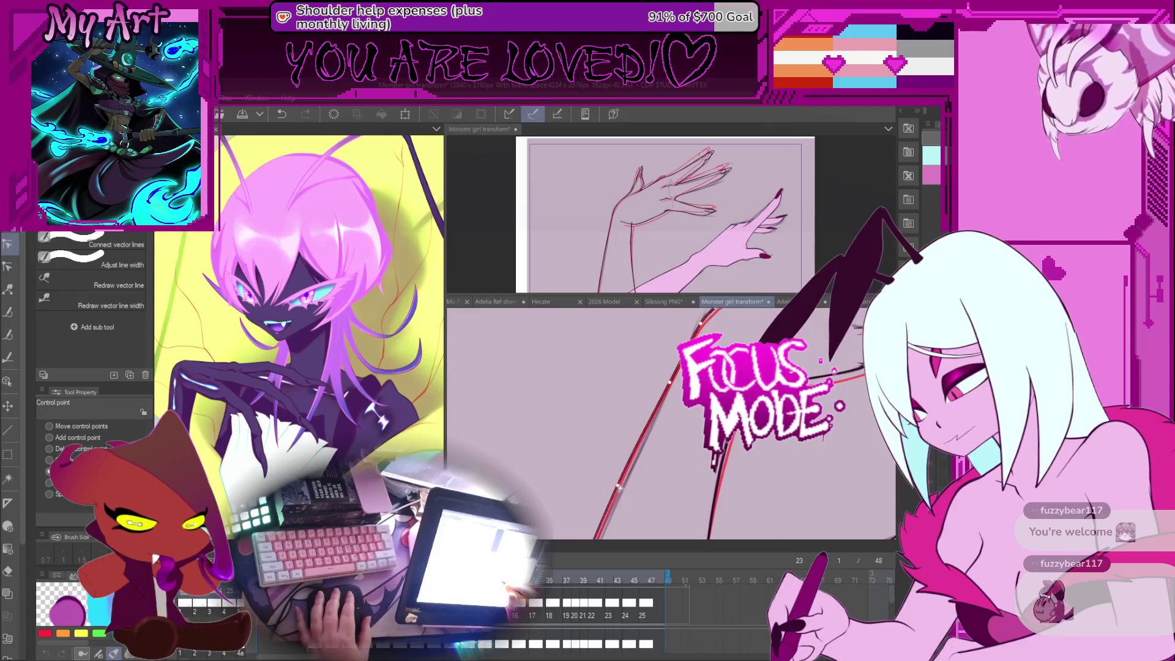
{"action": "mouse_move", "coordinate": [620, 486]}
{"action": "left_mouse_down"}
{"action": "mouse_move", "coordinate": [604, 450]}
{"action": "mouse_move", "coordinate": [675, 451]}
{"action": "mouse_move", "coordinate": [667, 425]}
{"action": "mouse_move", "coordinate": [679, 424]}
{"action": "left_mouse_up"}
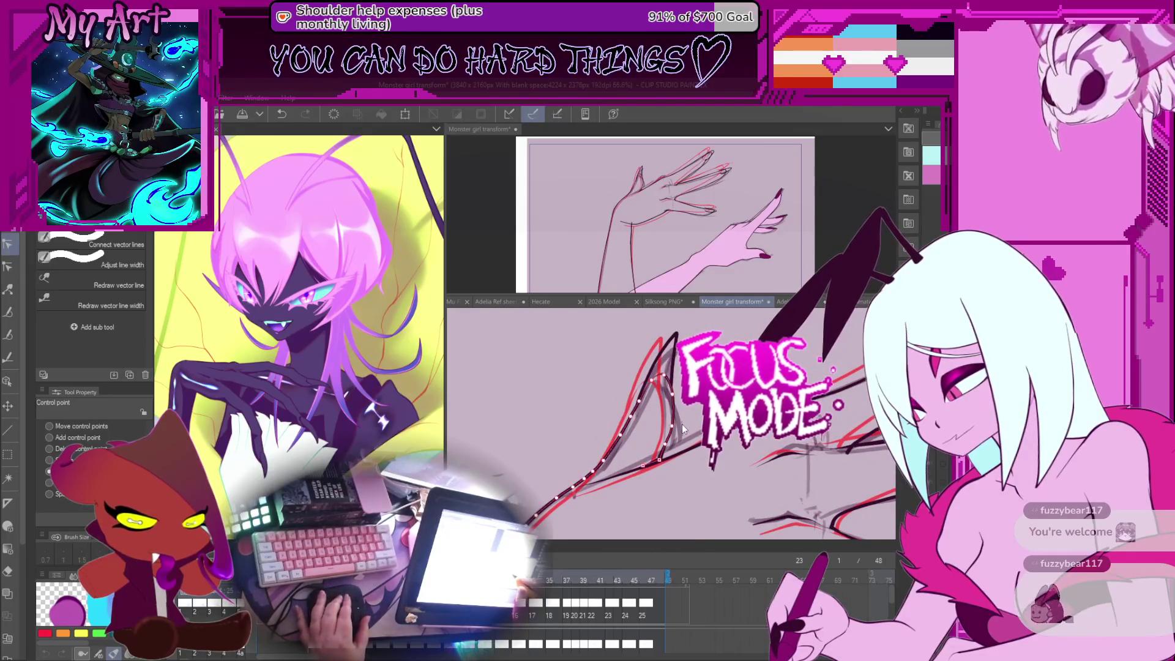
{"action": "left_click", "coordinate": [668, 444]}
{"action": "scroll", "coordinate": [669, 444], "scroll_direction": "up", "scroll_amount": 1}
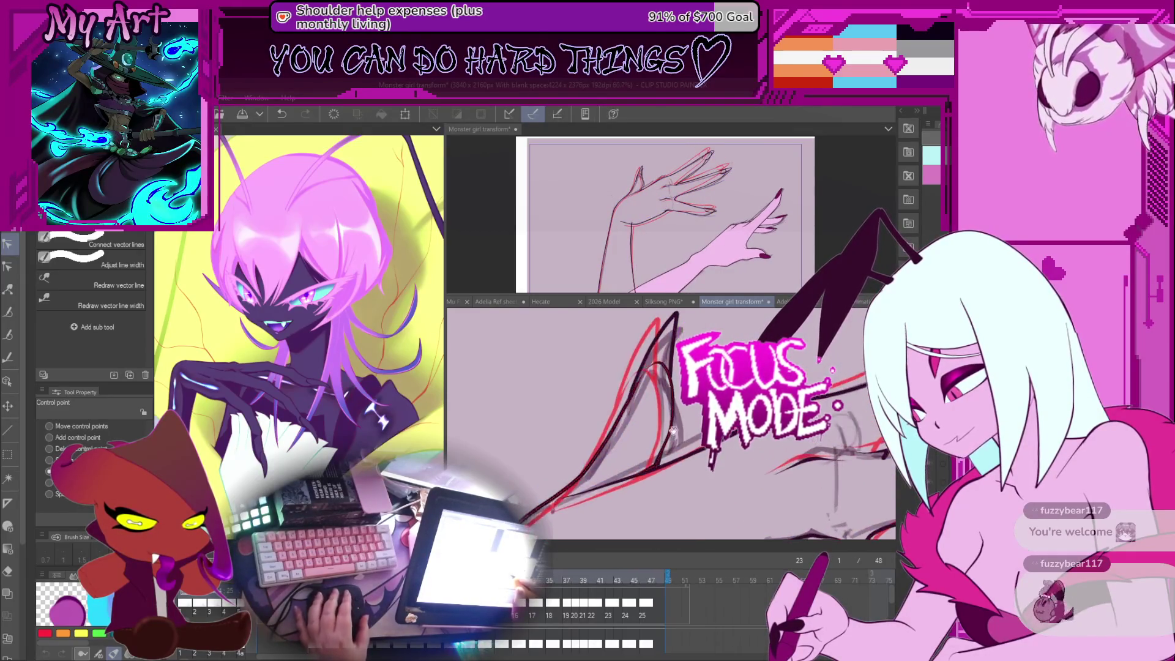
{"action": "left_click", "coordinate": [646, 480]}
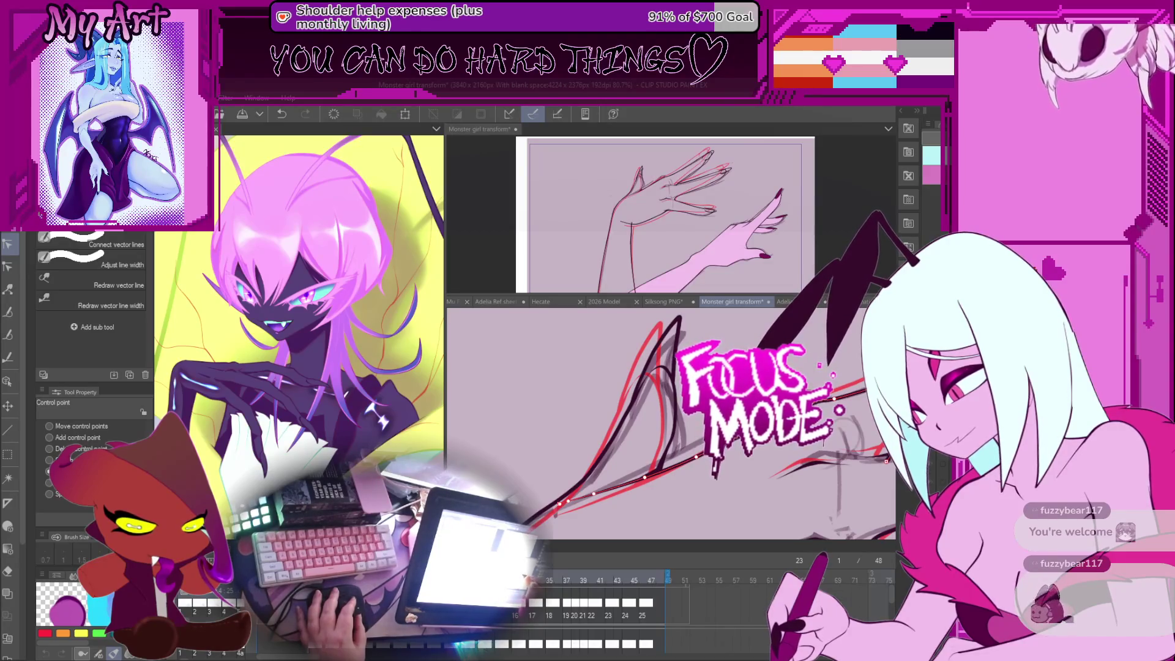
{"action": "left_click", "coordinate": [652, 477]}
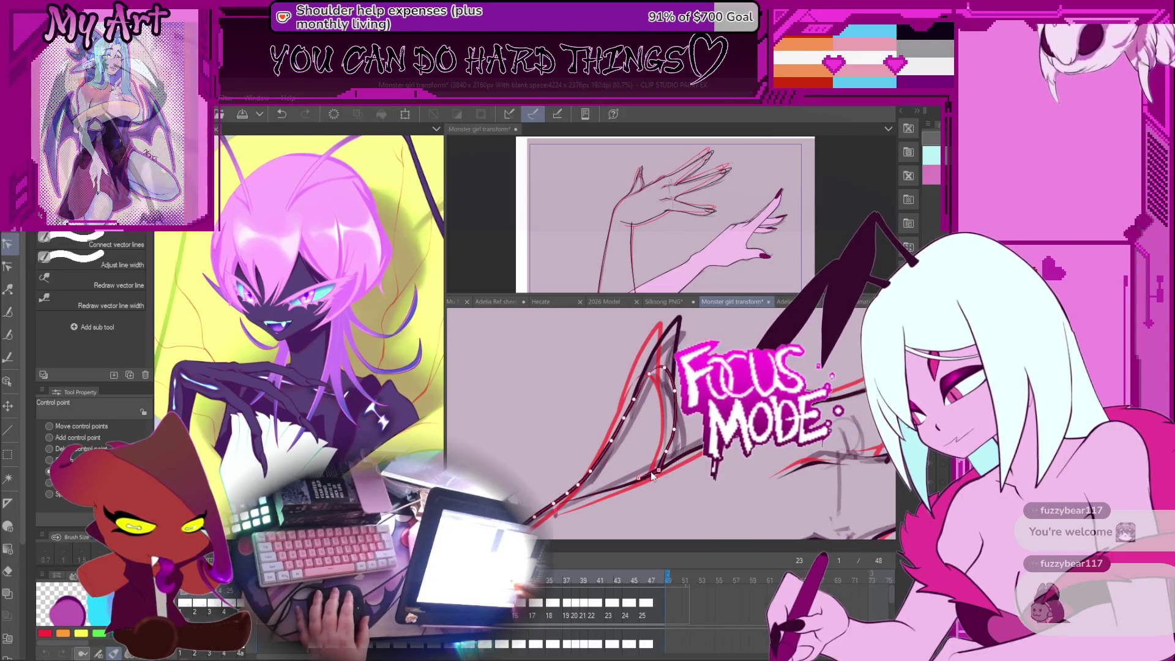
{"action": "left_click", "coordinate": [640, 481]}
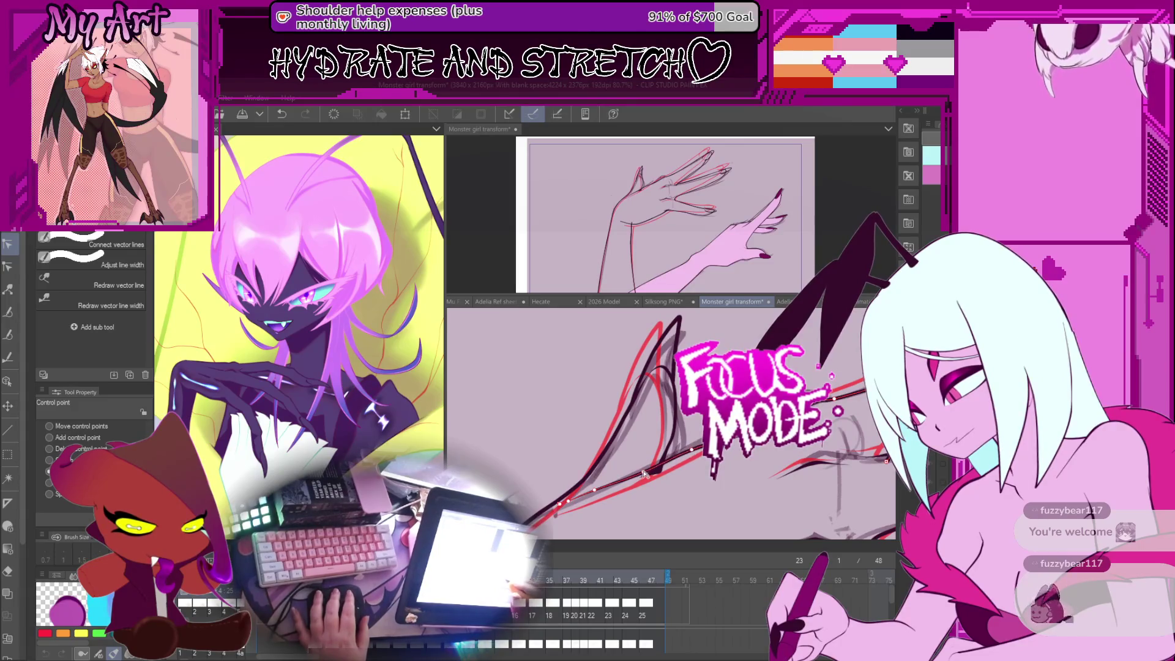
Drag a control point up to straighten the long black arm stroke.
{"action": "left_click_drag", "start_coordinate": [763, 432], "coordinate": [680, 450]}
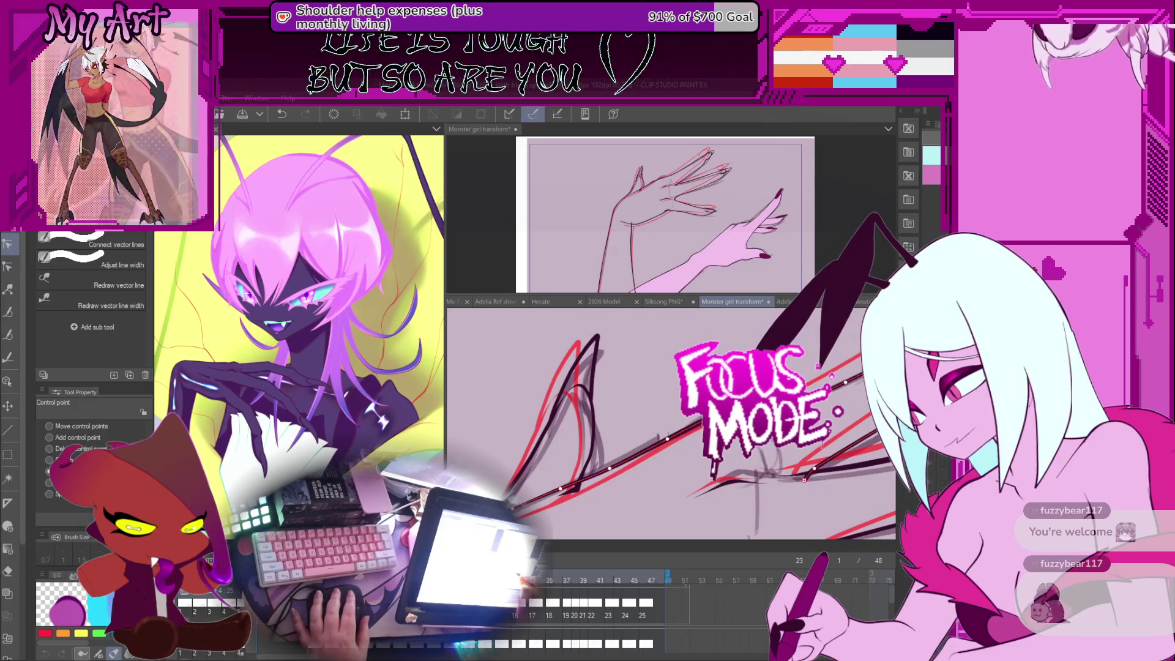
{"action": "mouse_move", "coordinate": [688, 428]}
{"action": "left_mouse_down"}
{"action": "mouse_move", "coordinate": [661, 457]}
{"action": "mouse_move", "coordinate": [768, 451]}
{"action": "left_mouse_up"}
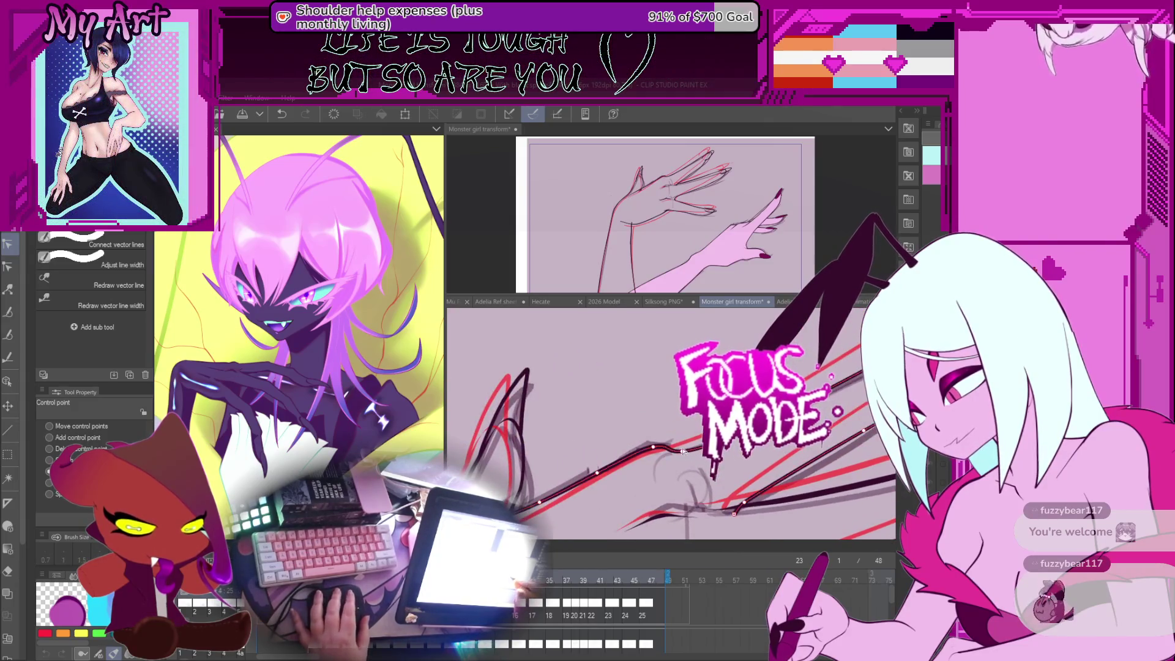
{"action": "left_click_drag", "start_coordinate": [682, 451], "coordinate": [626, 400]}
{"action": "left_click", "coordinate": [610, 478]}
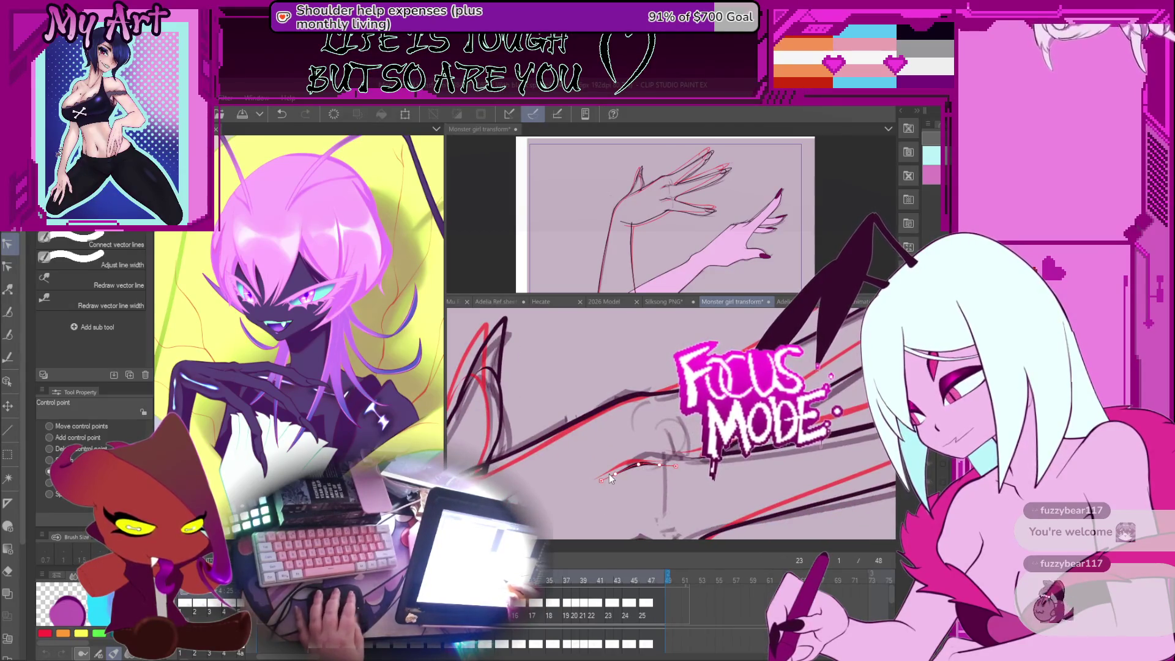
Compare frame 23's arm lineart against frame 21's onion skin.
{"action": "key", "text": "o"}
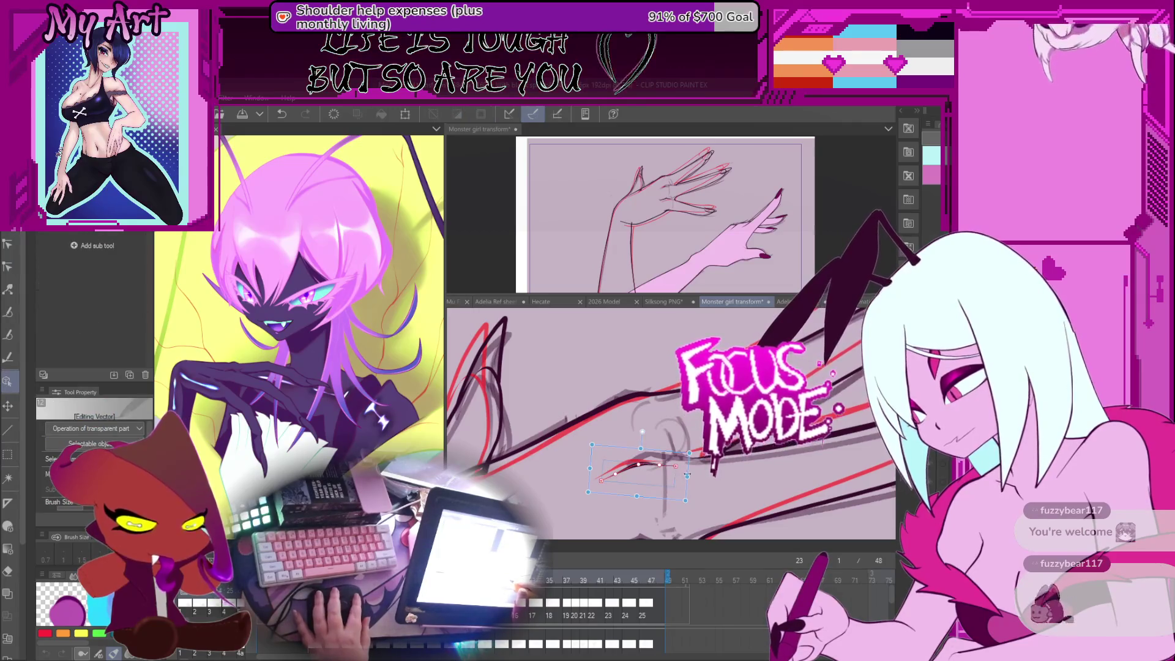
{"action": "key", "text": "Left"}
{"action": "key", "text": "Left"}
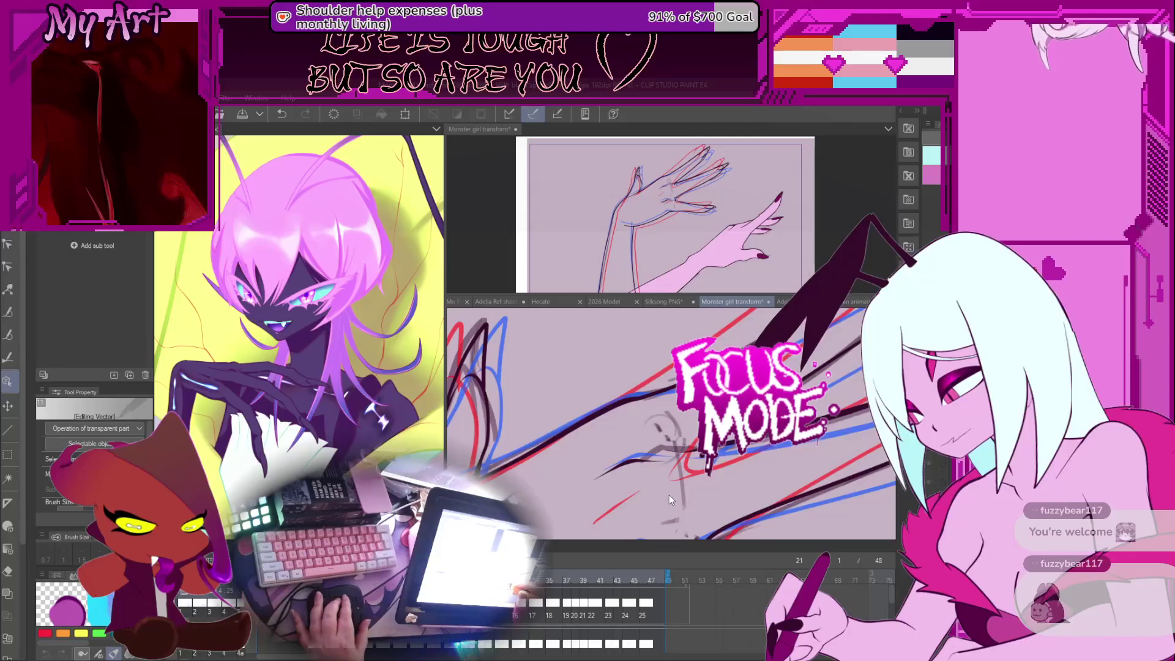
{"action": "key", "text": "Right"}
{"action": "key", "text": "Right"}
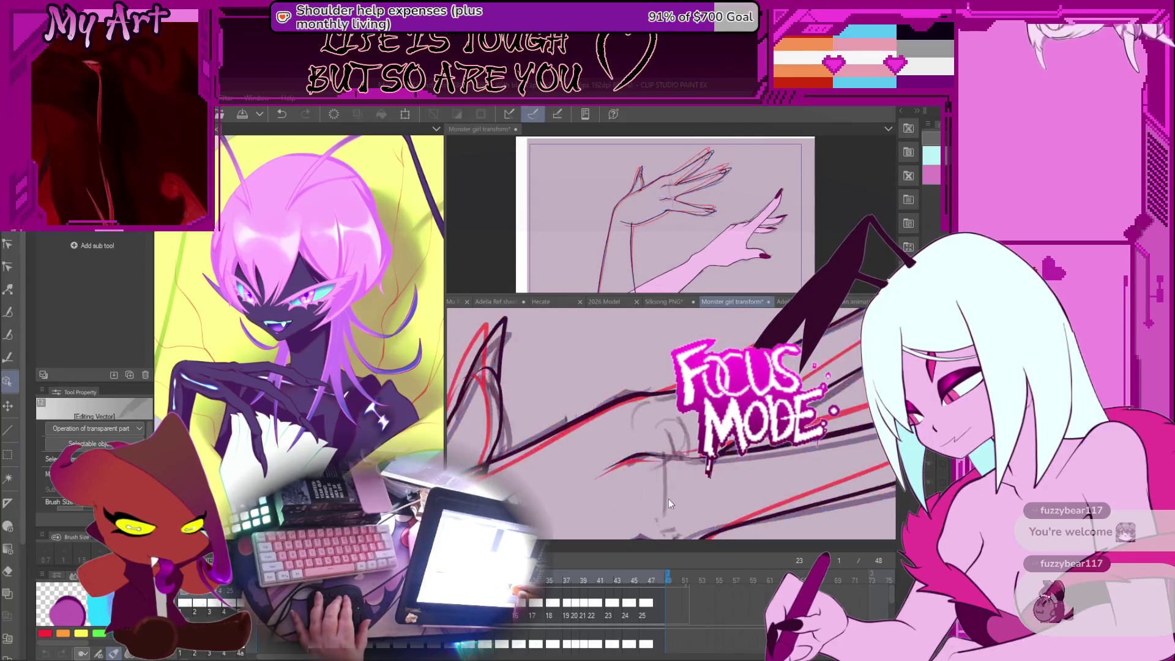
{"action": "mouse_move", "coordinate": [669, 492]}
{"action": "left_mouse_down"}
{"action": "mouse_move", "coordinate": [674, 422]}
{"action": "mouse_move", "coordinate": [644, 449]}
{"action": "left_mouse_up"}
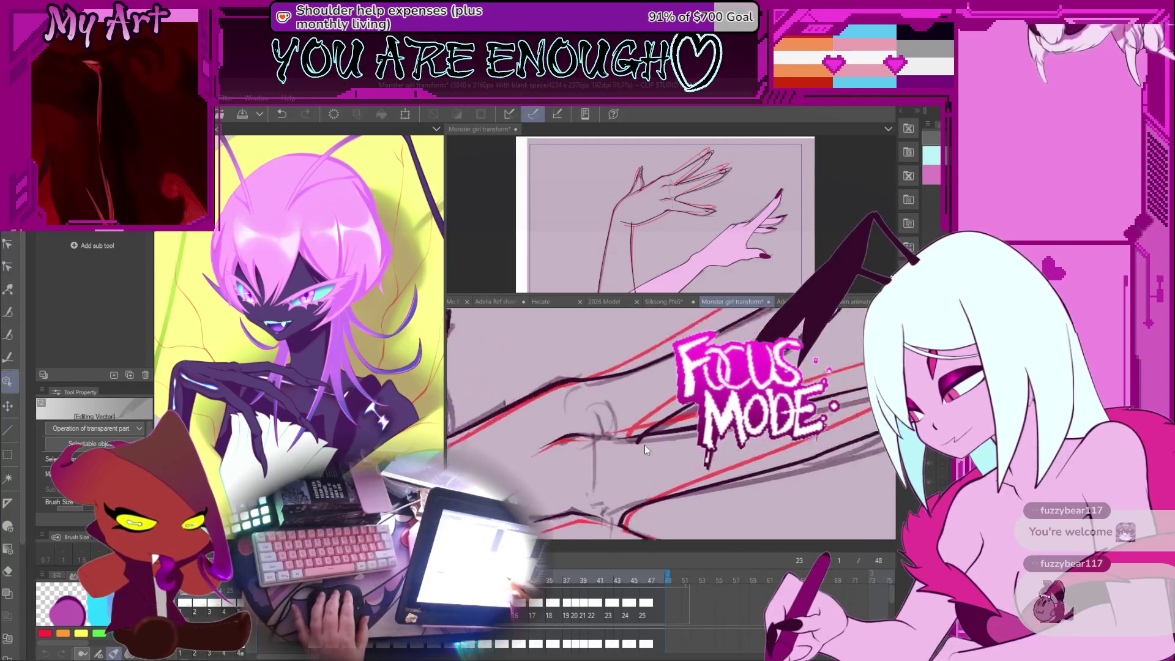
{"action": "key", "text": "Left"}
{"action": "key", "text": "Left"}
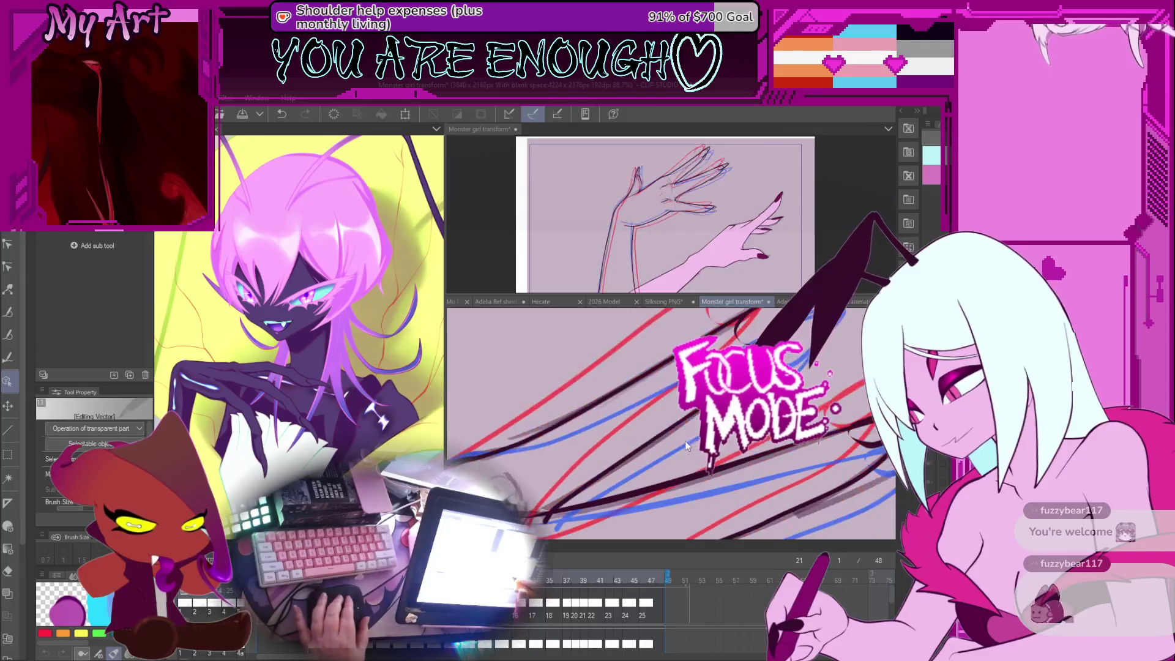
{"action": "key", "text": "Right"}
{"action": "key", "text": "Right"}
Select an arm line, undo the last change, and pick a control point on the arm stroke.
{"action": "left_click", "coordinate": [677, 447]}
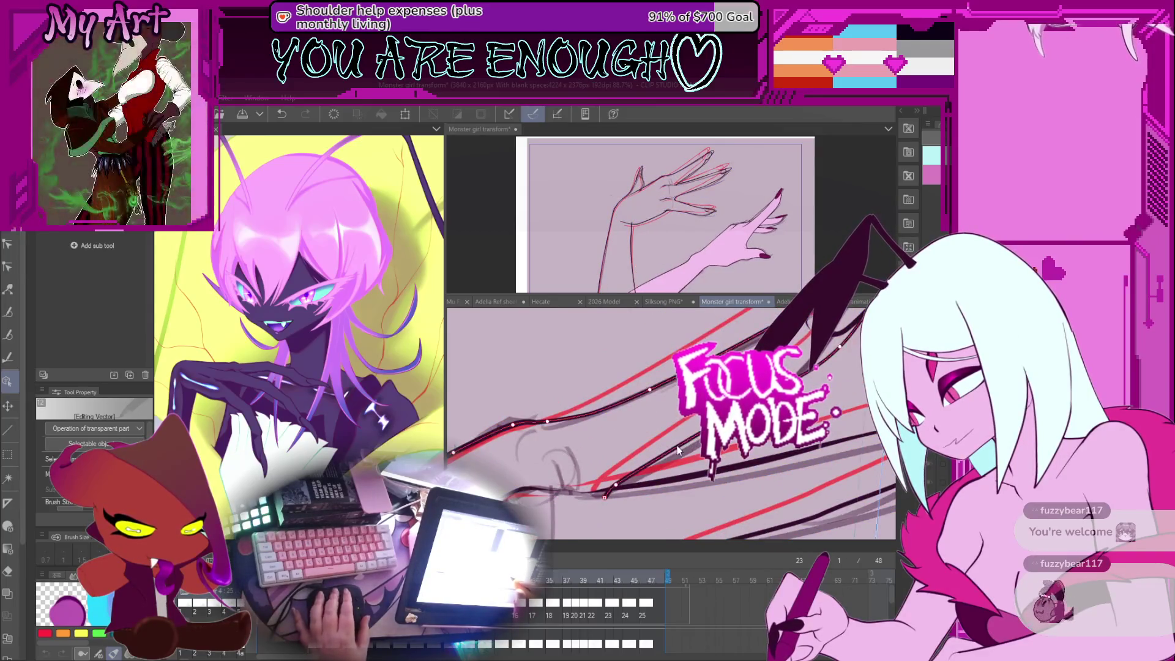
{"action": "left_click_drag", "start_coordinate": [677, 449], "coordinate": [660, 465]}
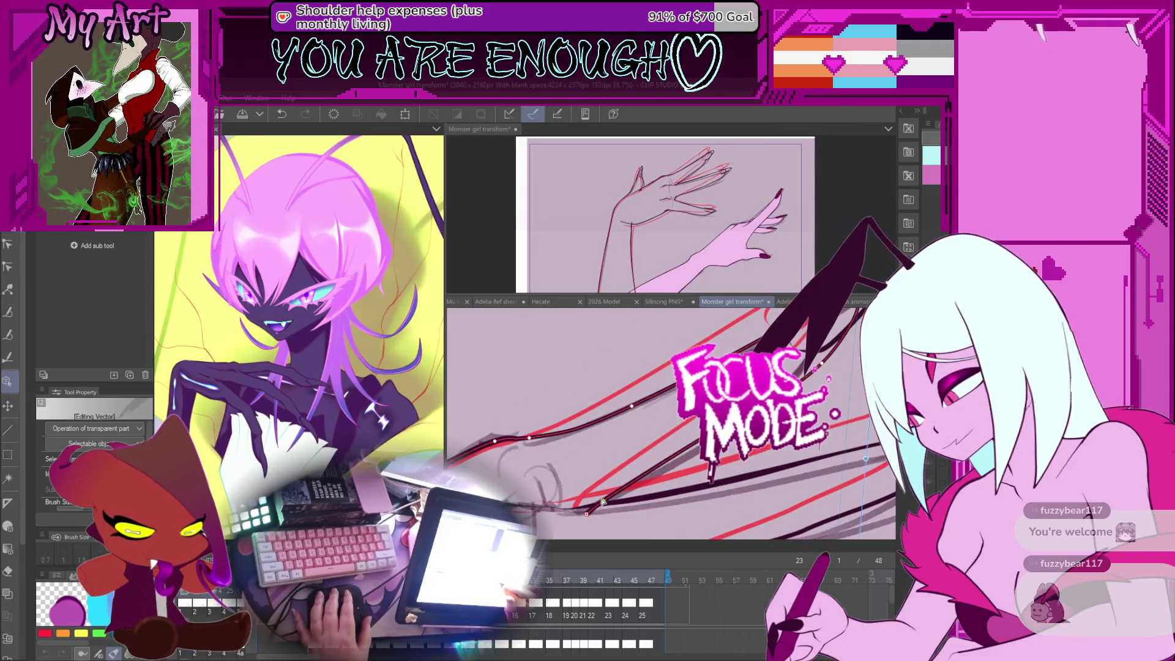
{"action": "left_click_drag", "start_coordinate": [591, 514], "coordinate": [627, 469]}
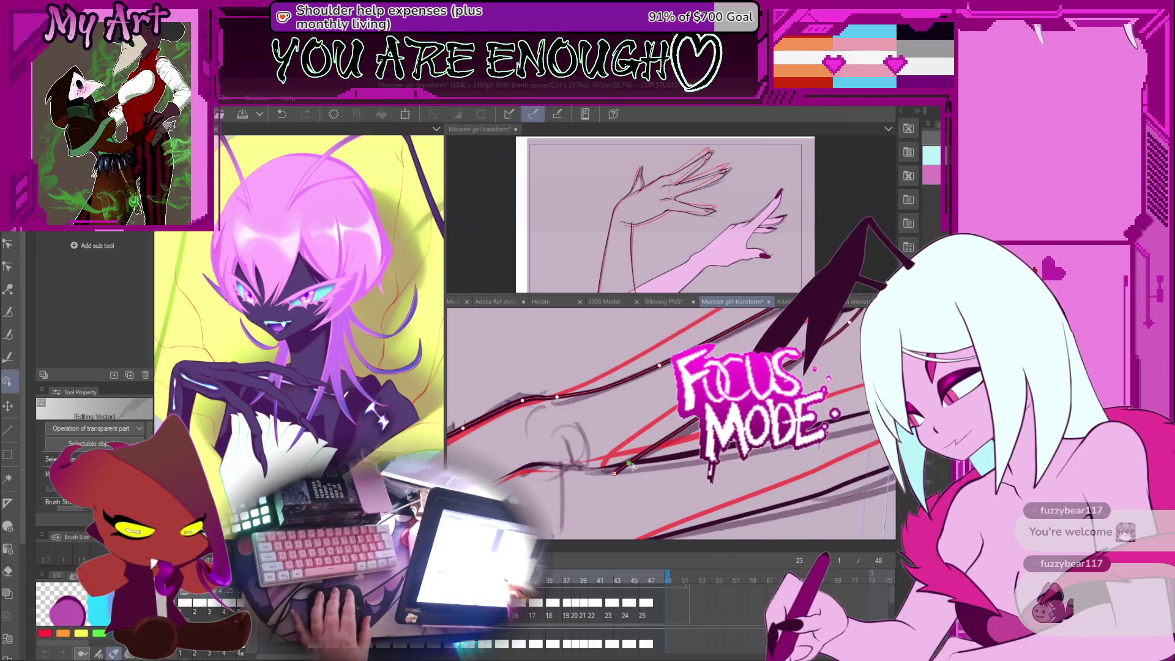
{"action": "key", "text": "ctrl+z"}
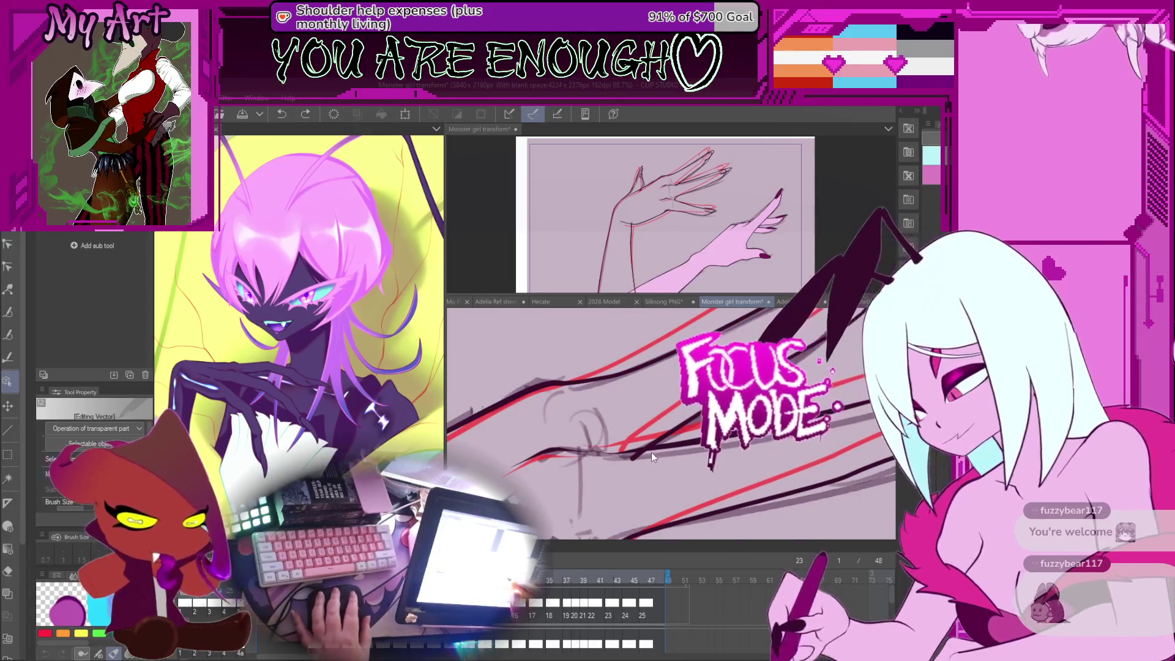
{"action": "left_click", "coordinate": [636, 453]}
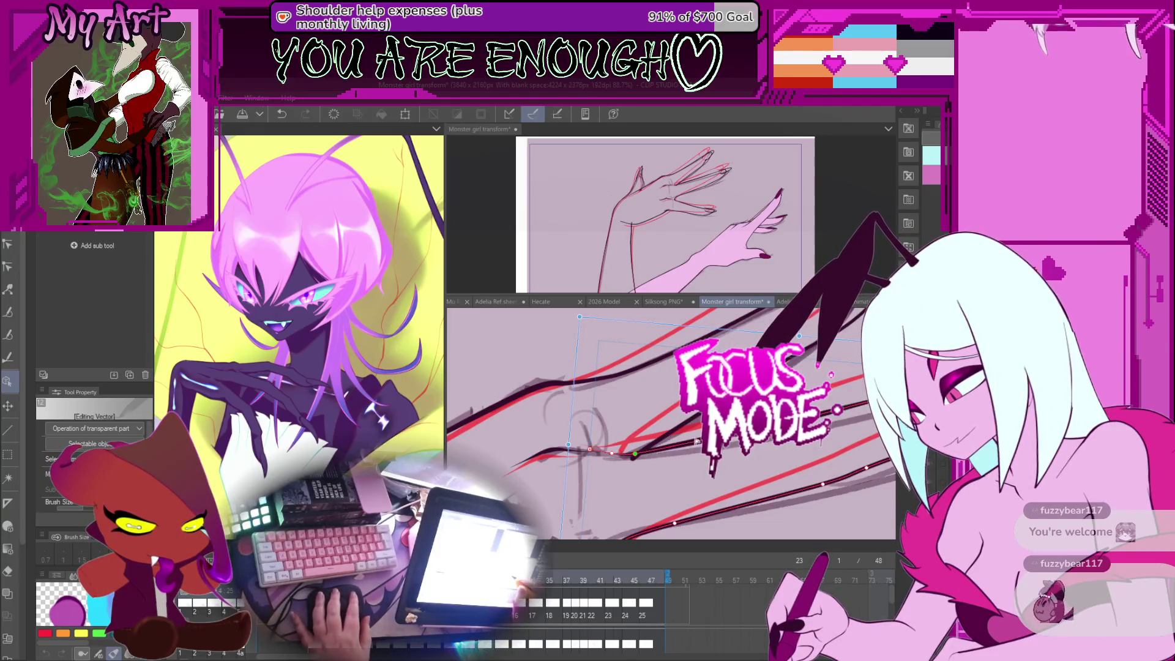
Try reshaping the long arm stroke, undo it, and lasso a small area of linework.
{"action": "key", "text": "y"}
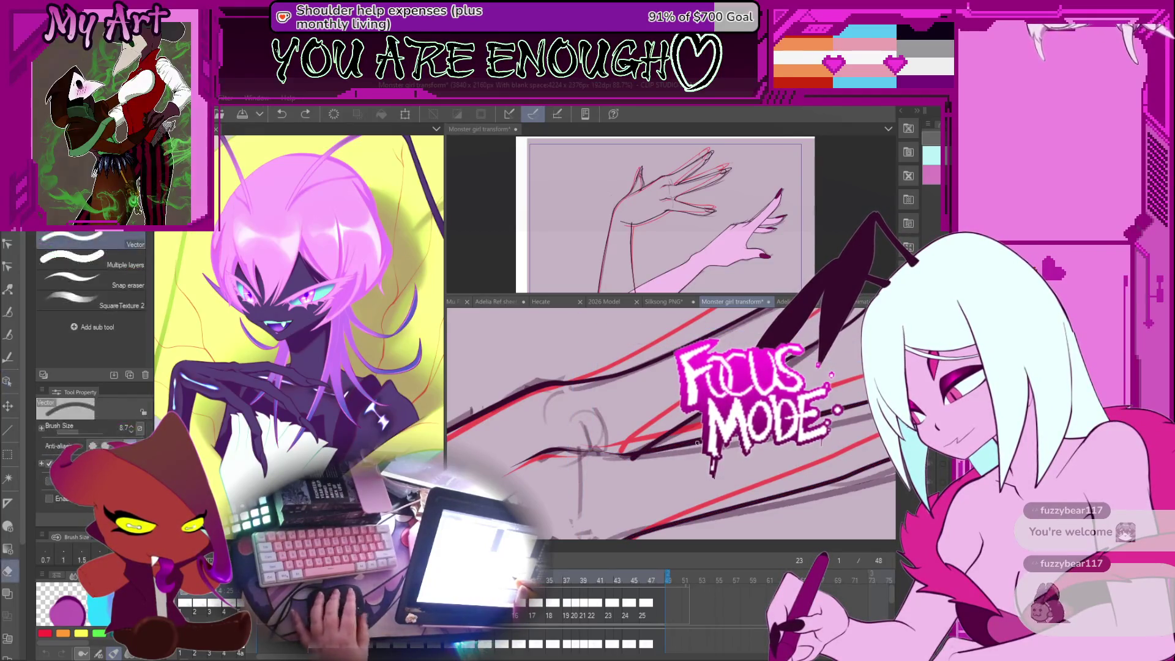
{"action": "left_click_drag", "start_coordinate": [697, 444], "coordinate": [668, 465]}
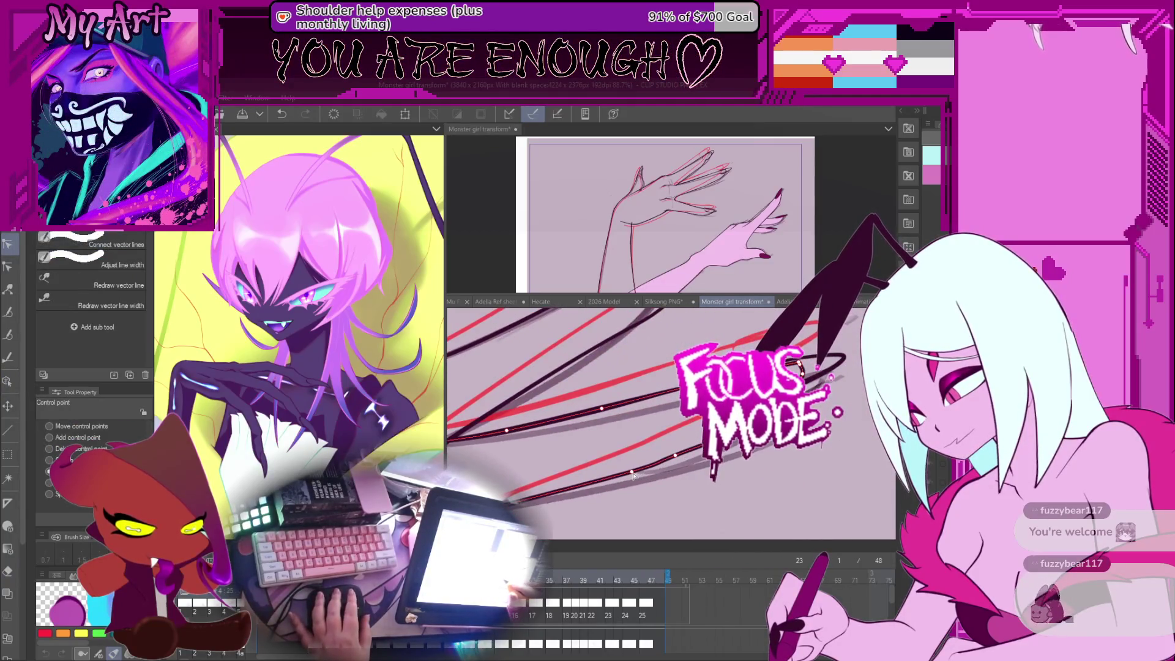
{"action": "key", "text": "ctrl+z"}
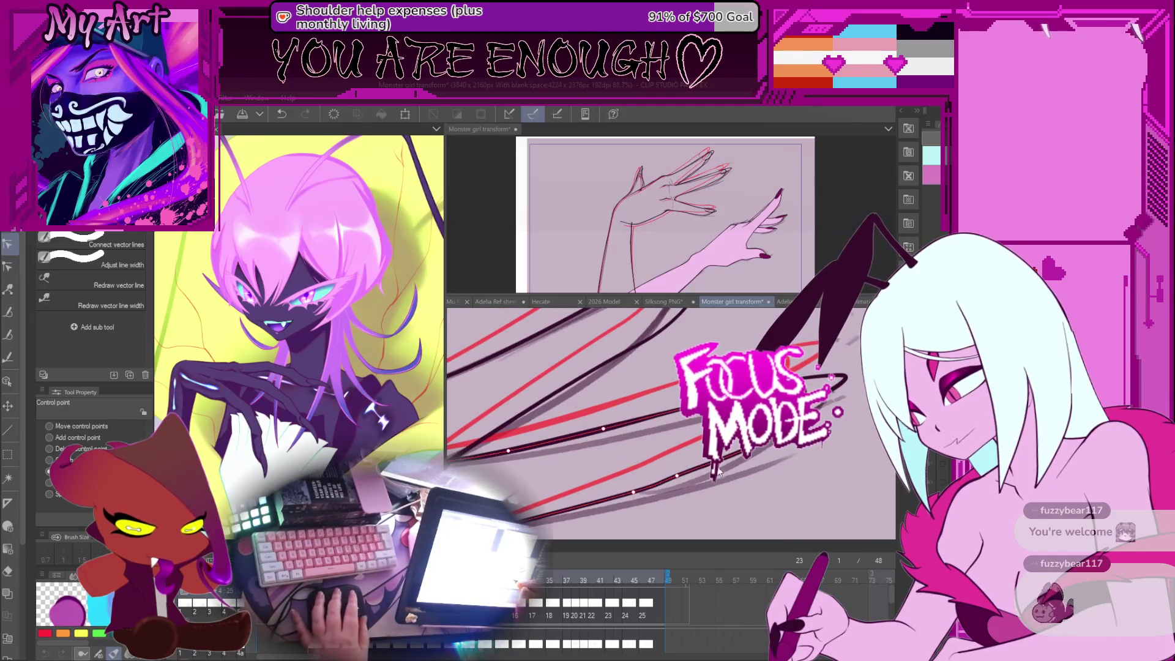
{"action": "key", "text": "m"}
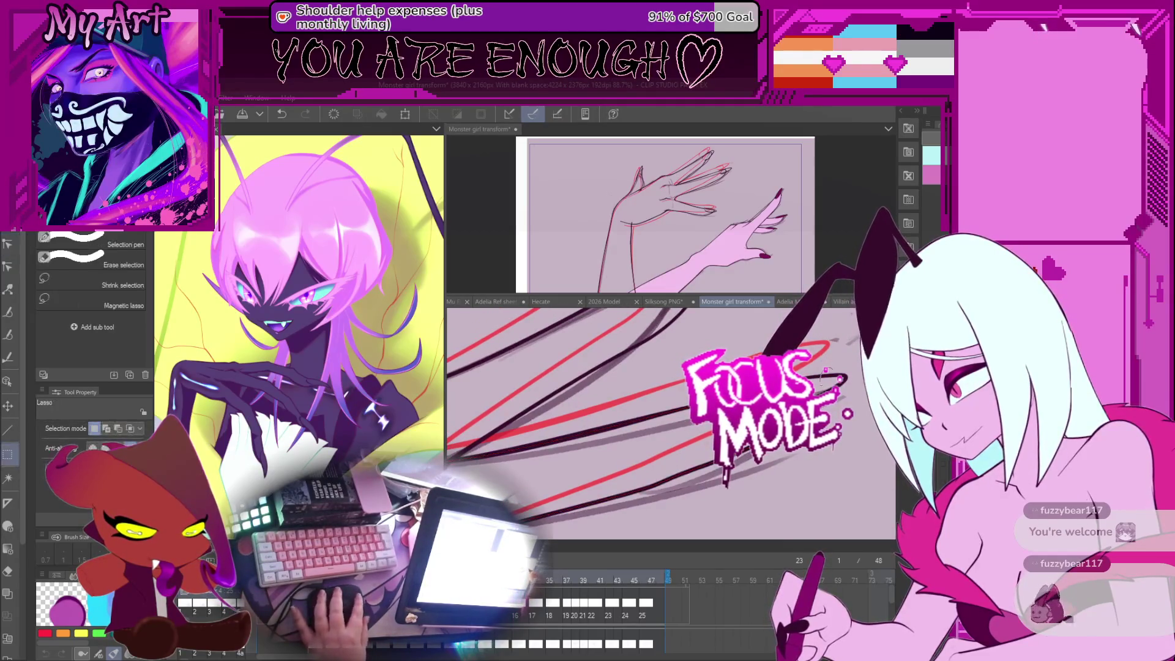
{"action": "left_click_drag", "start_coordinate": [836, 367], "coordinate": [838, 363]}
{"action": "key", "text": "o"}
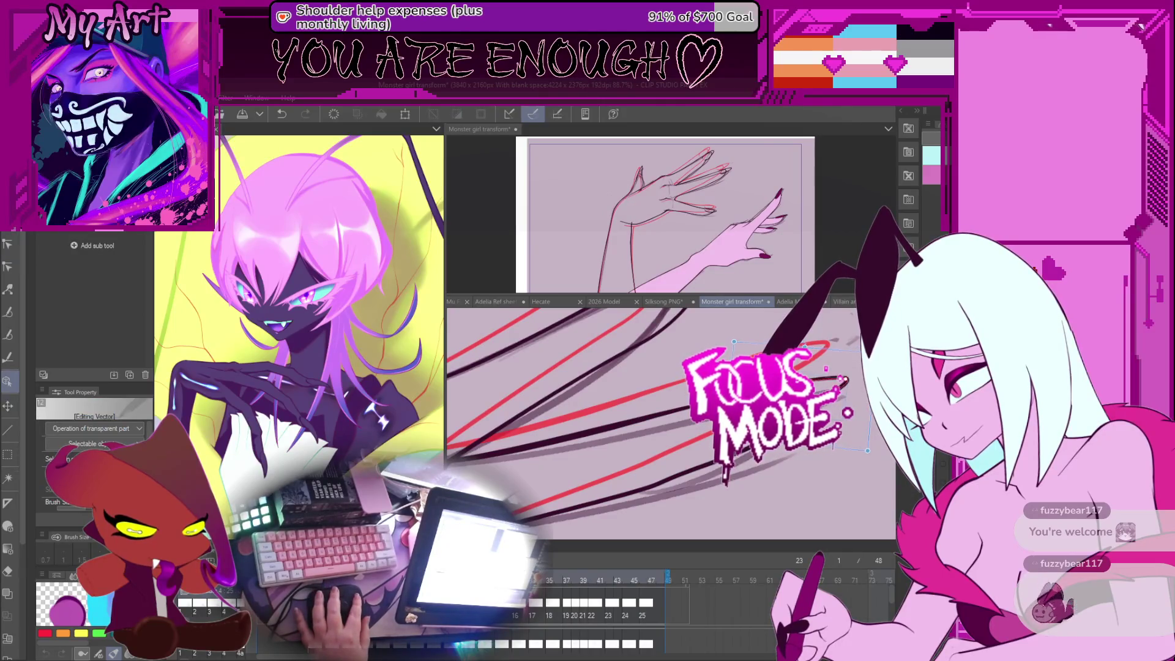
Select a control point on the lower black arm stroke and return to Correct line > Control point.
{"action": "left_click", "coordinate": [602, 428]}
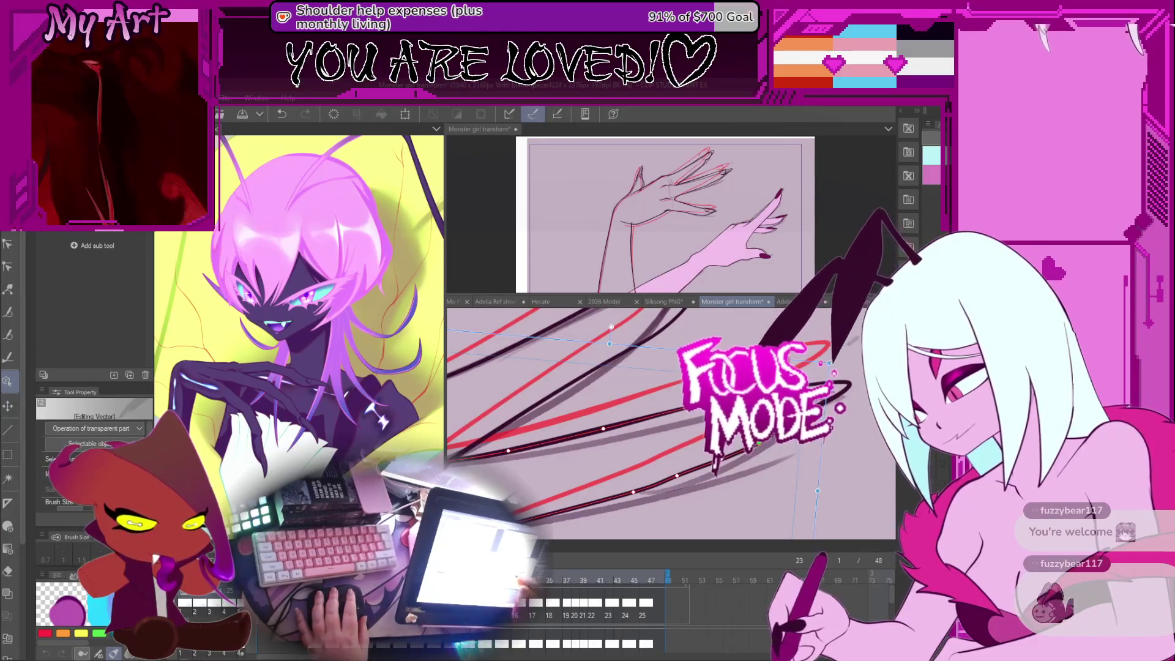
{"action": "left_click", "coordinate": [686, 471]}
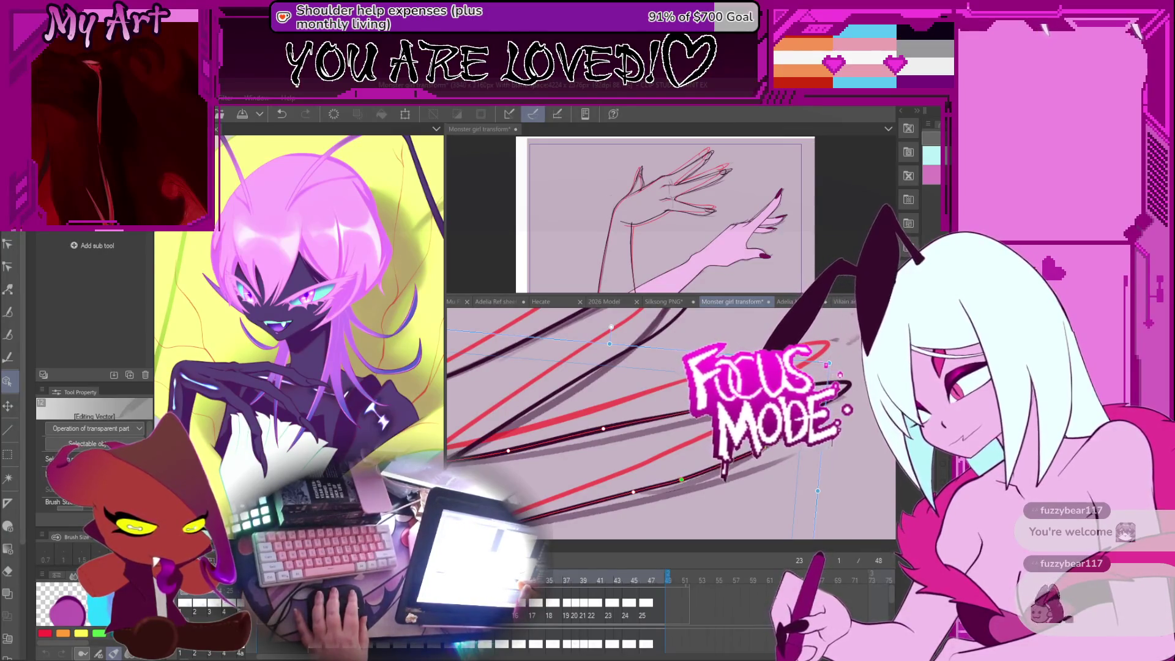
{"action": "left_click", "coordinate": [681, 481]}
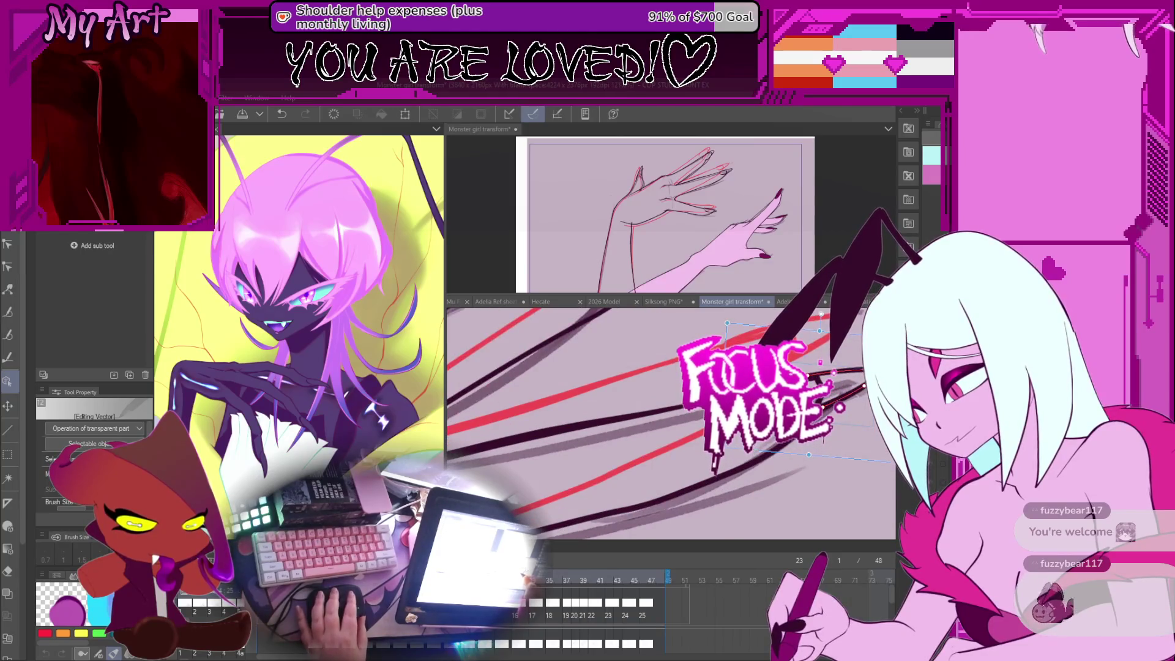
{"action": "key", "text": "e"}
{"action": "key", "text": "y"}
{"action": "scroll", "coordinate": [675, 417], "scroll_direction": "down", "scroll_amount": 3}
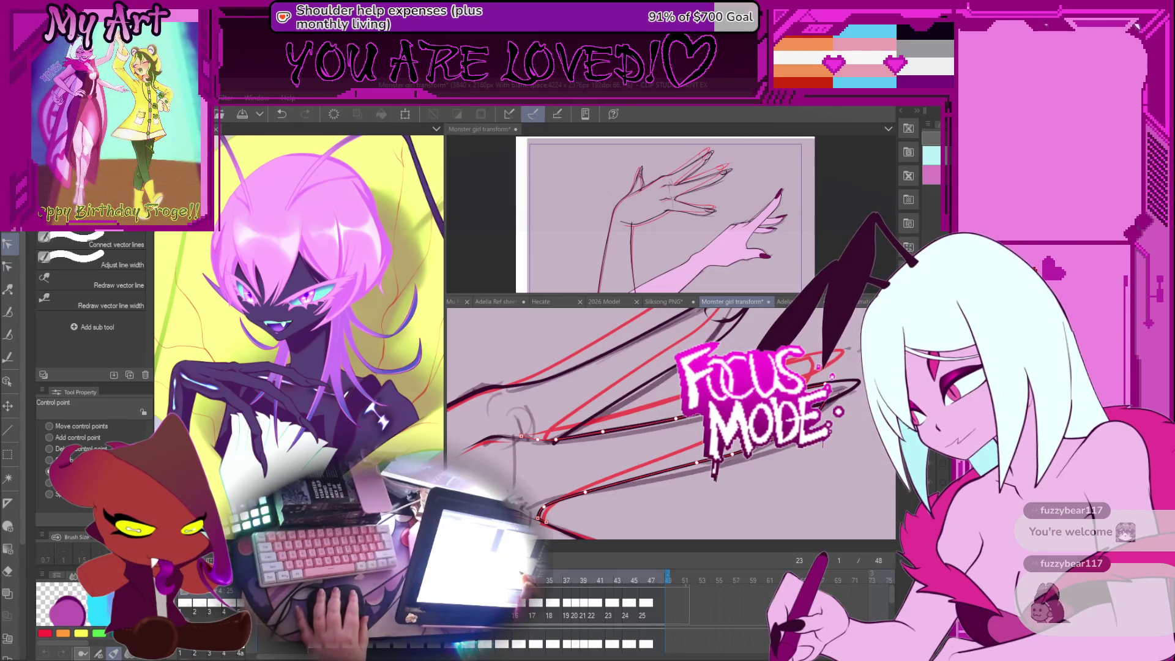
{"action": "scroll", "coordinate": [670, 422], "scroll_direction": "up", "scroll_amount": 2}
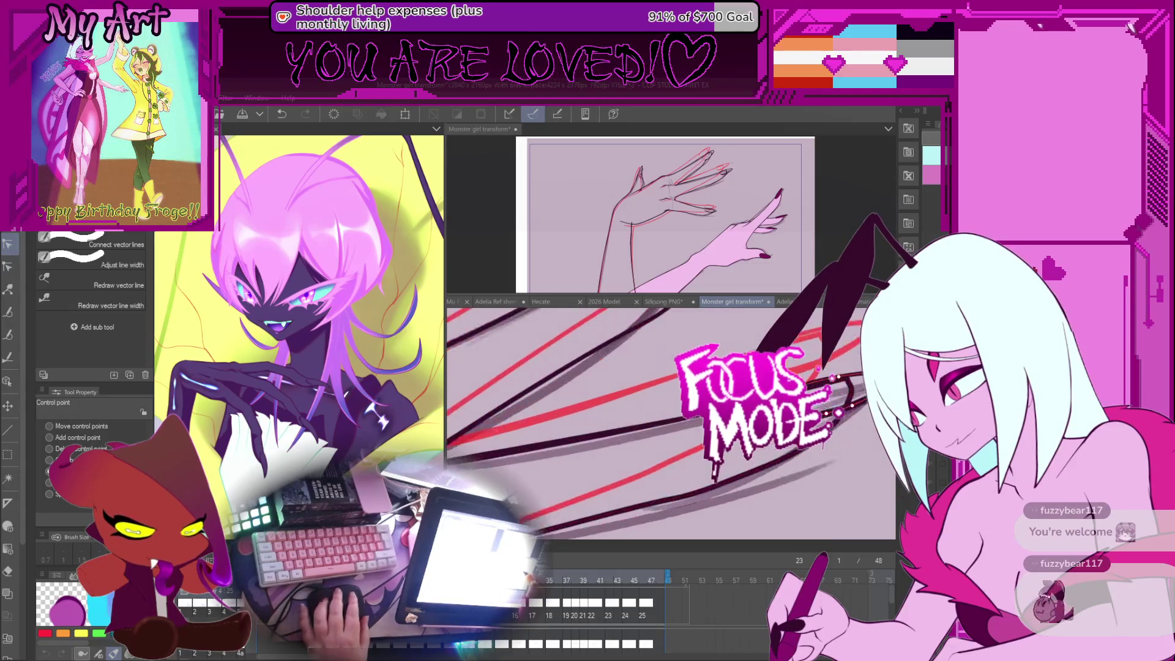
{"action": "scroll", "coordinate": [625, 535], "scroll_direction": "down", "scroll_amount": 2}
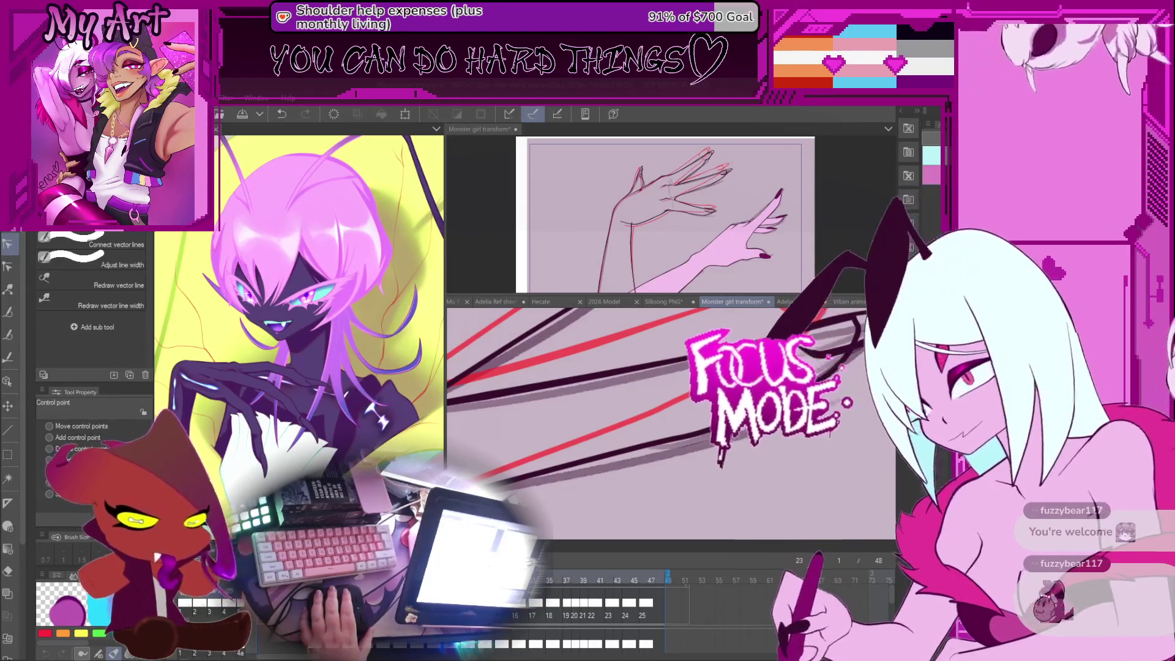
{"action": "scroll", "coordinate": [652, 419], "scroll_direction": "down", "scroll_amount": 3}
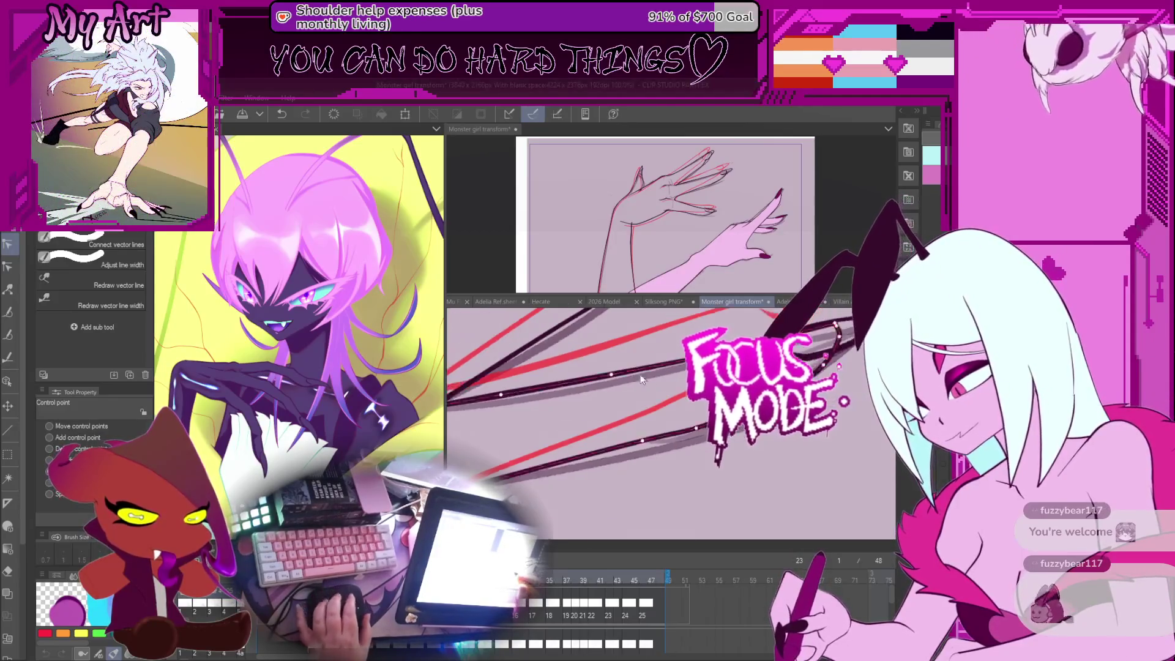
{"action": "scroll", "coordinate": [652, 416], "scroll_direction": "down", "scroll_amount": 3}
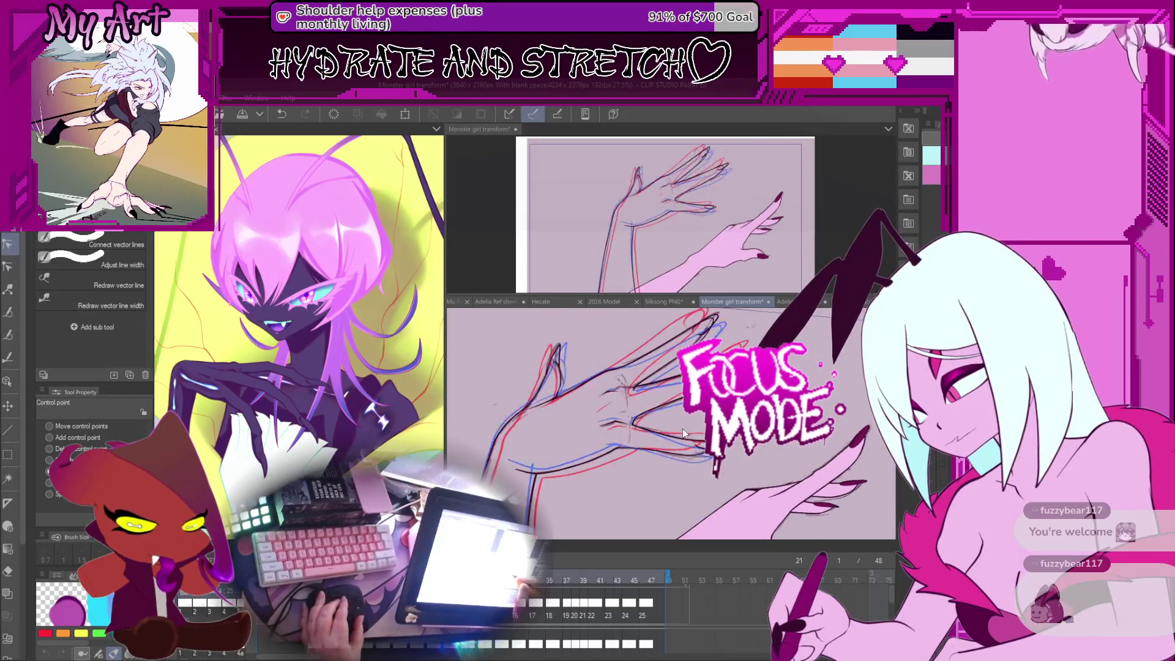
Zoom in, undo the last curve edit, and try several arm strokes until the long dark stroke is selected.
{"action": "scroll", "coordinate": [662, 432], "scroll_direction": "up", "scroll_amount": 5}
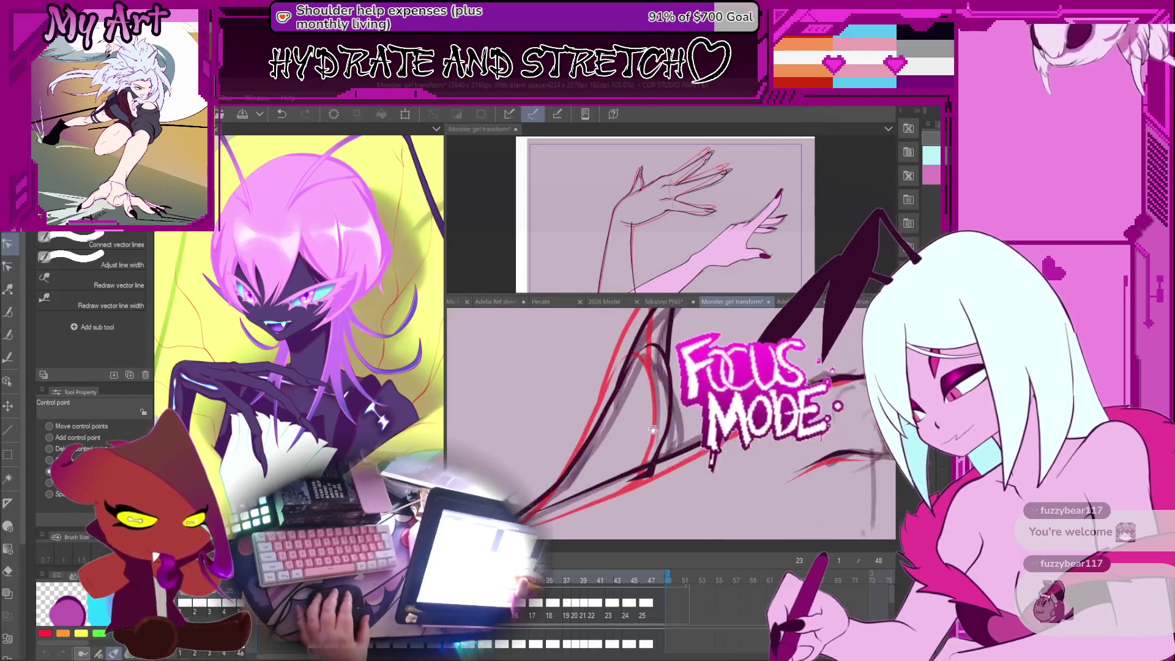
{"action": "key", "text": "ctrl+z"}
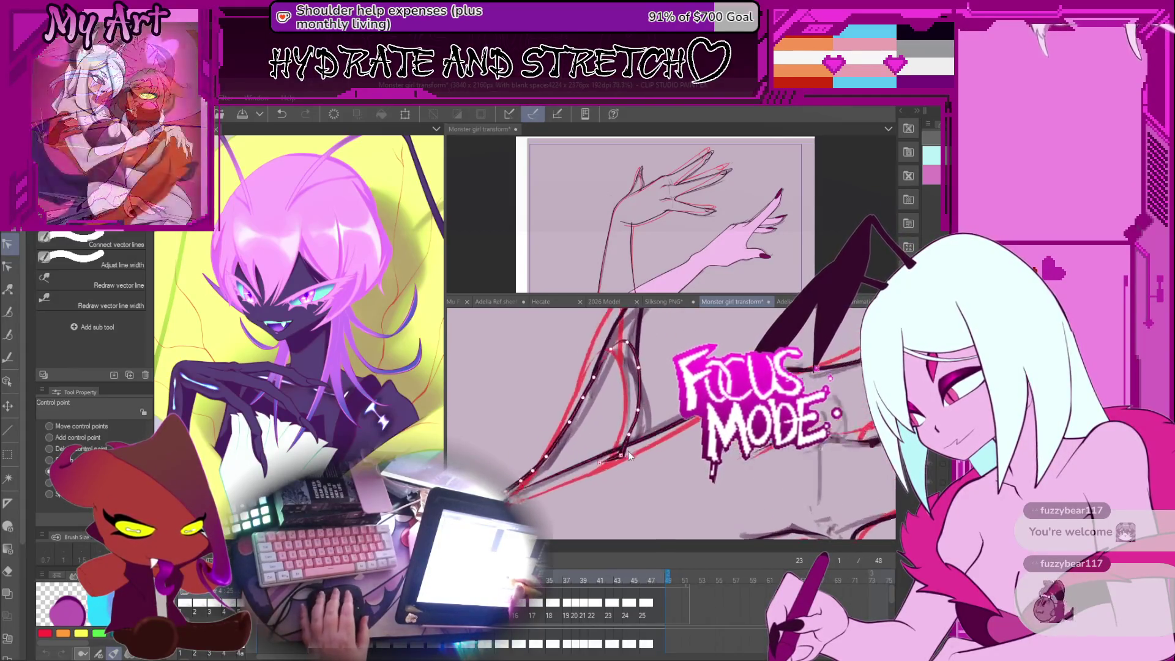
{"action": "left_click", "coordinate": [619, 460]}
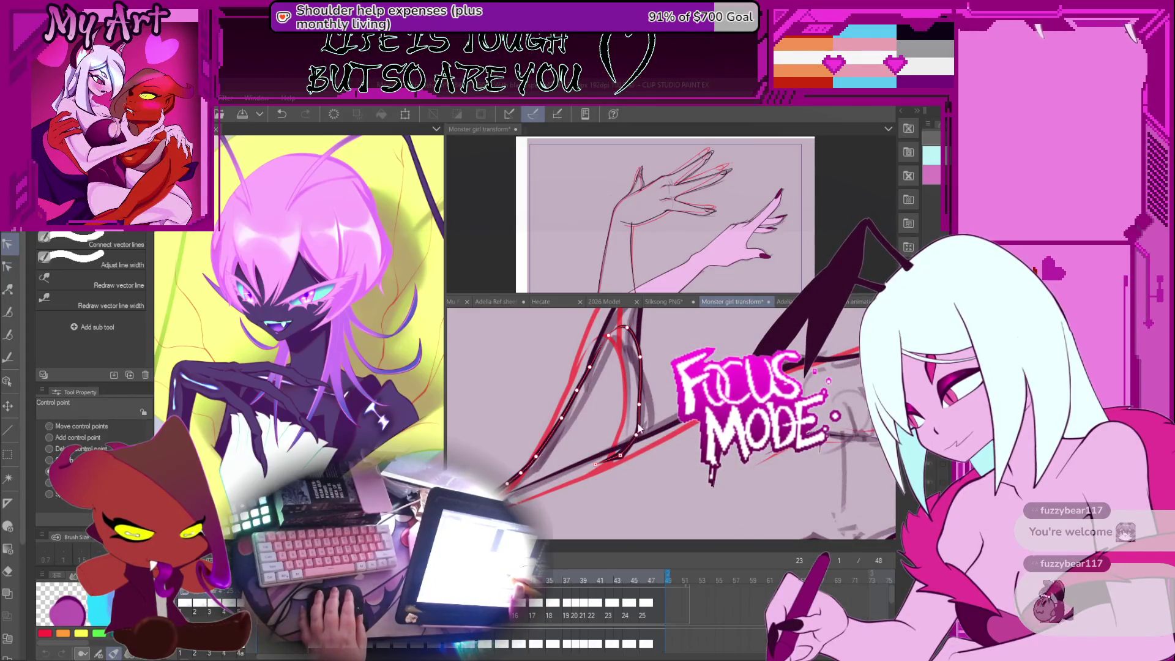
{"action": "scroll", "coordinate": [639, 411], "scroll_direction": "up", "scroll_amount": 2}
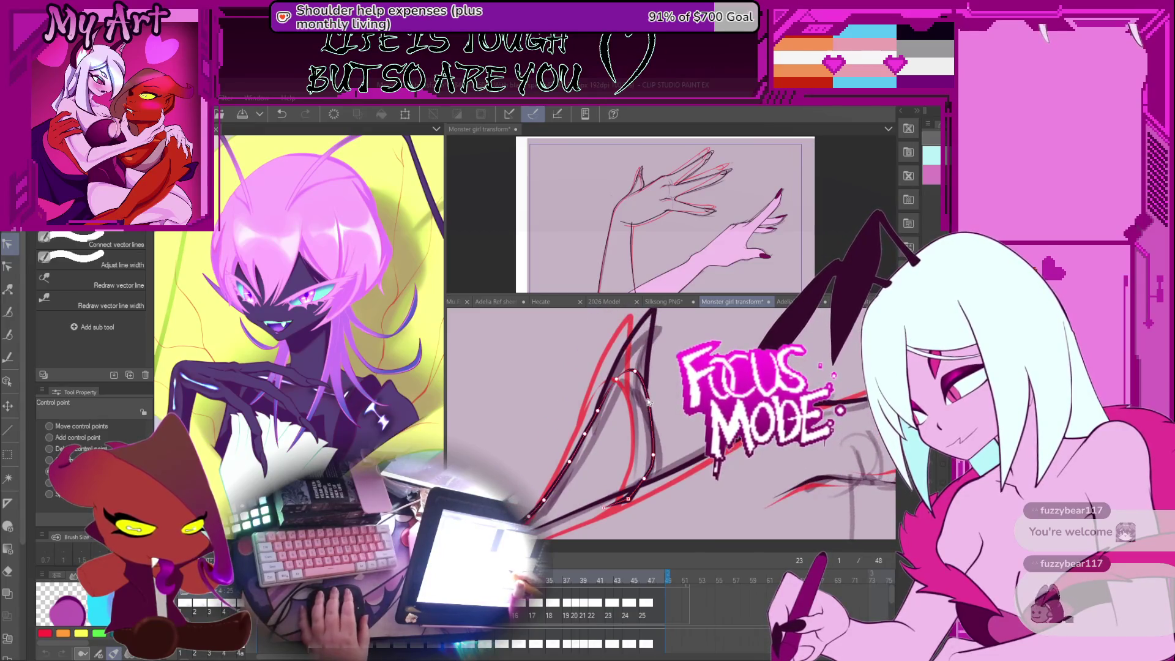
{"action": "scroll", "coordinate": [650, 379], "scroll_direction": "down", "scroll_amount": 2}
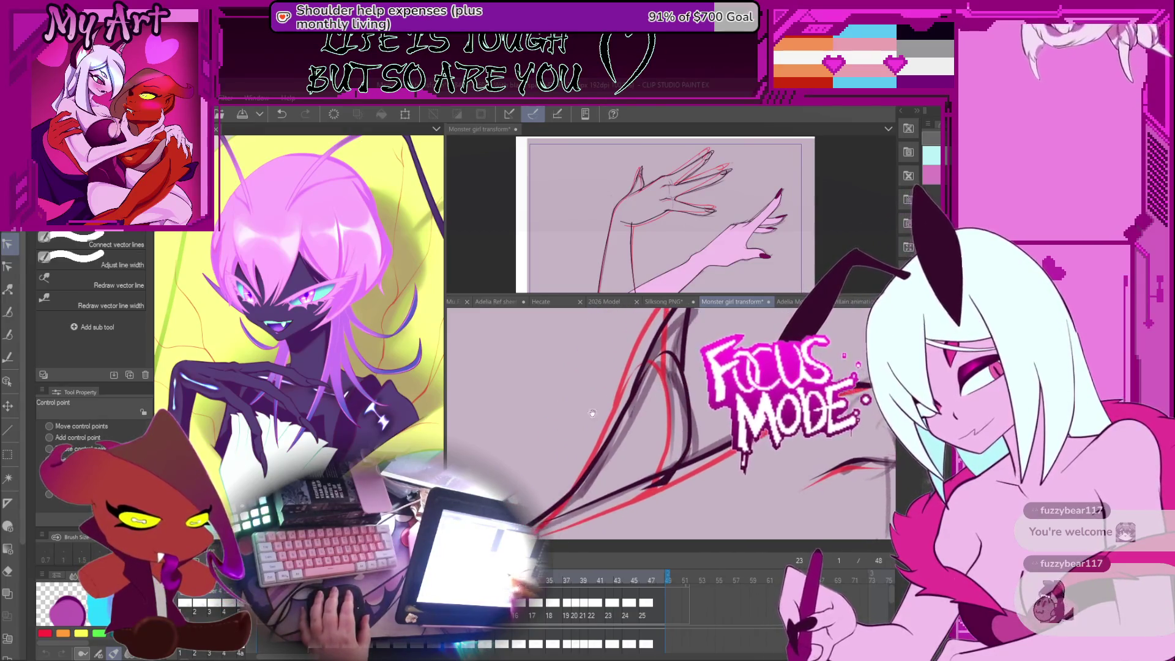
{"action": "left_click", "coordinate": [653, 361]}
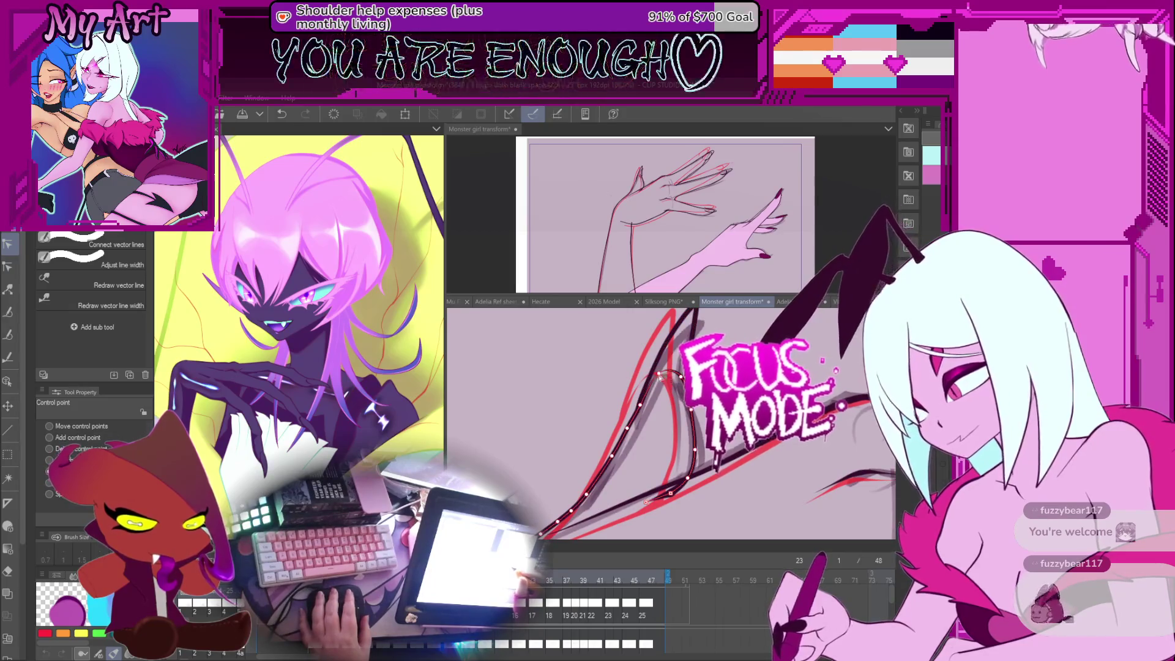
{"action": "left_click", "coordinate": [660, 378]}
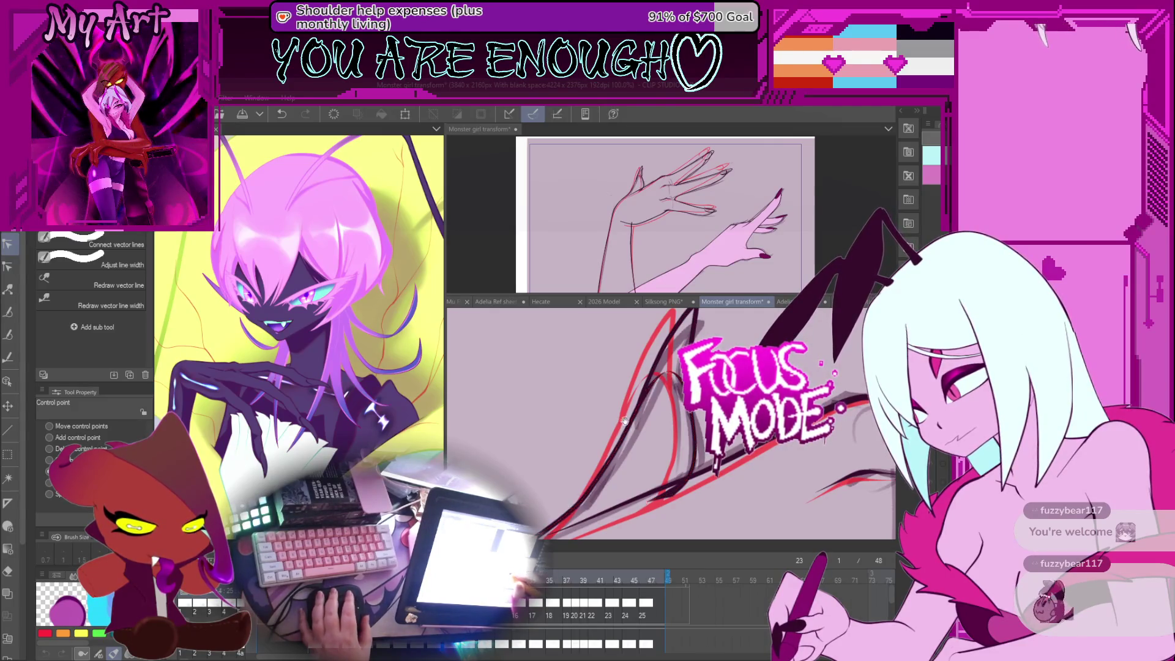
{"action": "left_click", "coordinate": [650, 407]}
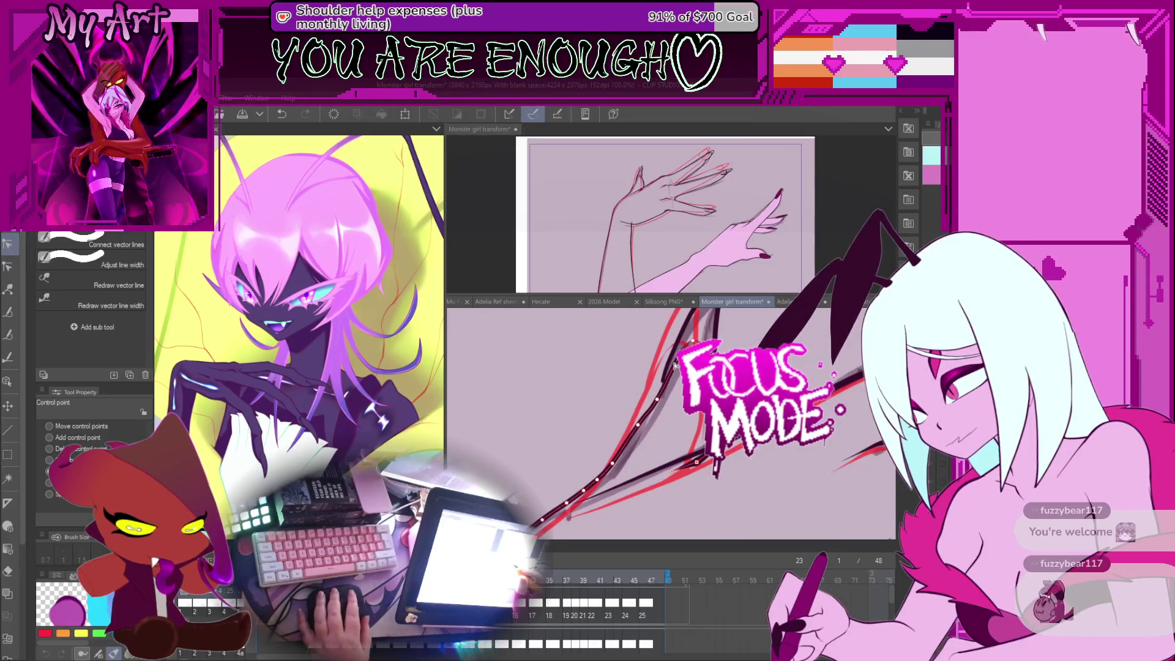
Rotate the canvas, then shift and rotate the black claw stroke slightly clockwise.
{"action": "mouse_move", "coordinate": [662, 380]}
{"action": "left_mouse_down"}
{"action": "mouse_move", "coordinate": [672, 392]}
{"action": "mouse_move", "coordinate": [633, 425]}
{"action": "left_mouse_up"}
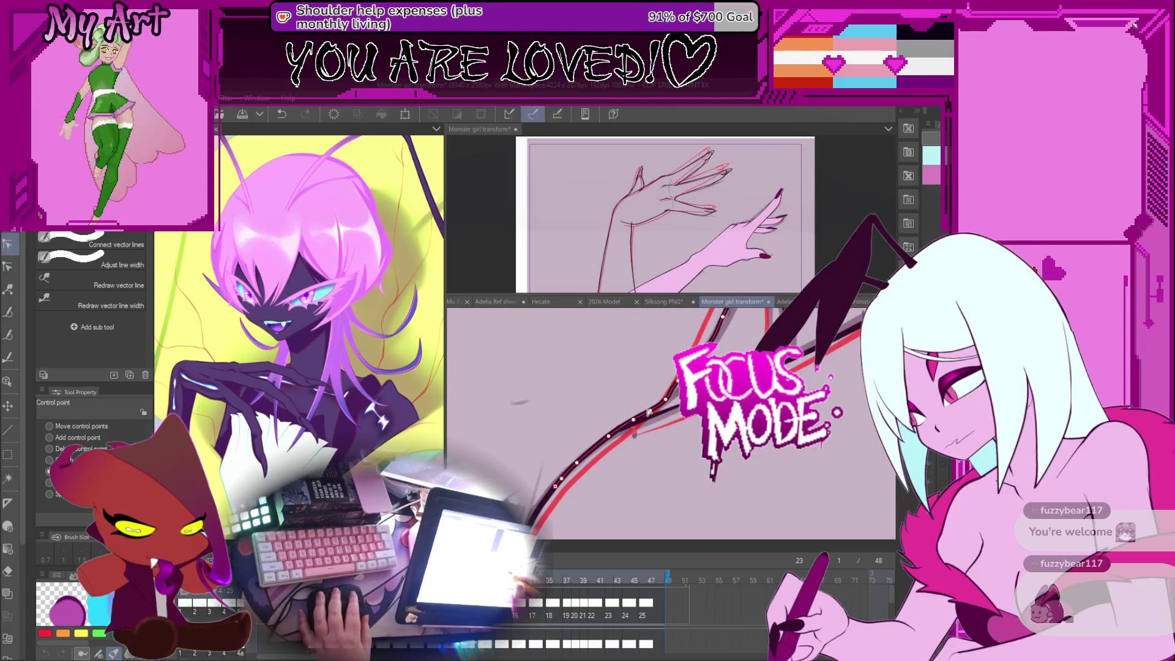
{"action": "left_click_drag", "start_coordinate": [633, 432], "coordinate": [615, 433]}
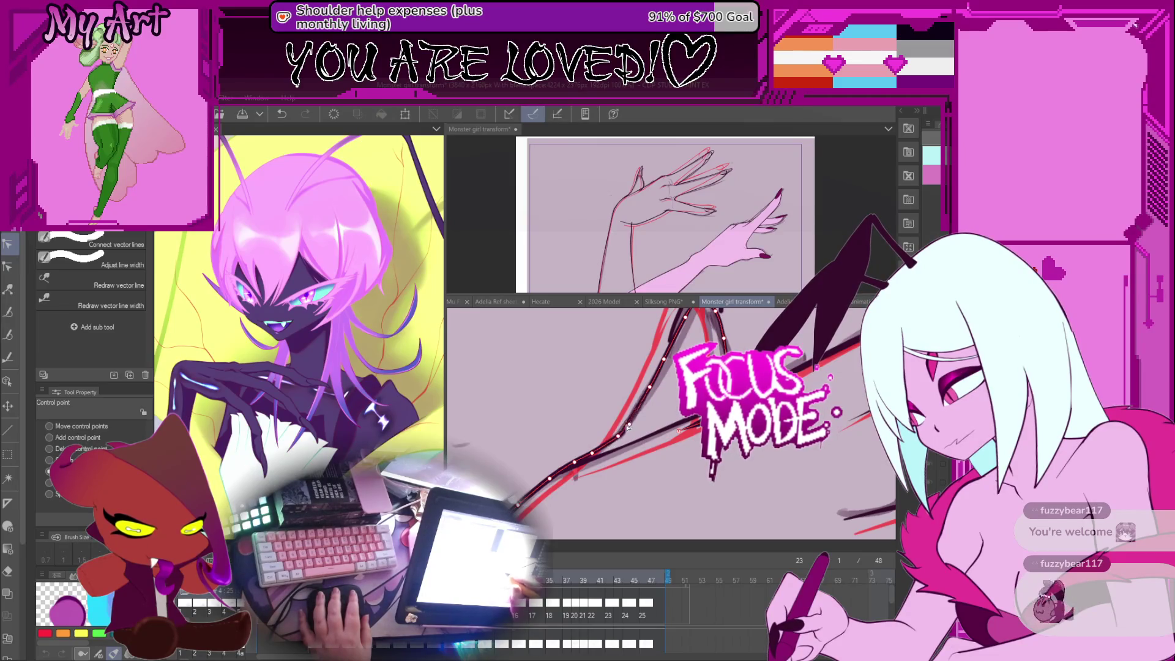
{"action": "mouse_move", "coordinate": [630, 393]}
{"action": "left_mouse_down"}
{"action": "mouse_move", "coordinate": [636, 428]}
{"action": "mouse_move", "coordinate": [631, 393]}
{"action": "mouse_move", "coordinate": [620, 426]}
{"action": "mouse_move", "coordinate": [677, 435]}
{"action": "mouse_move", "coordinate": [673, 394]}
{"action": "left_mouse_up"}
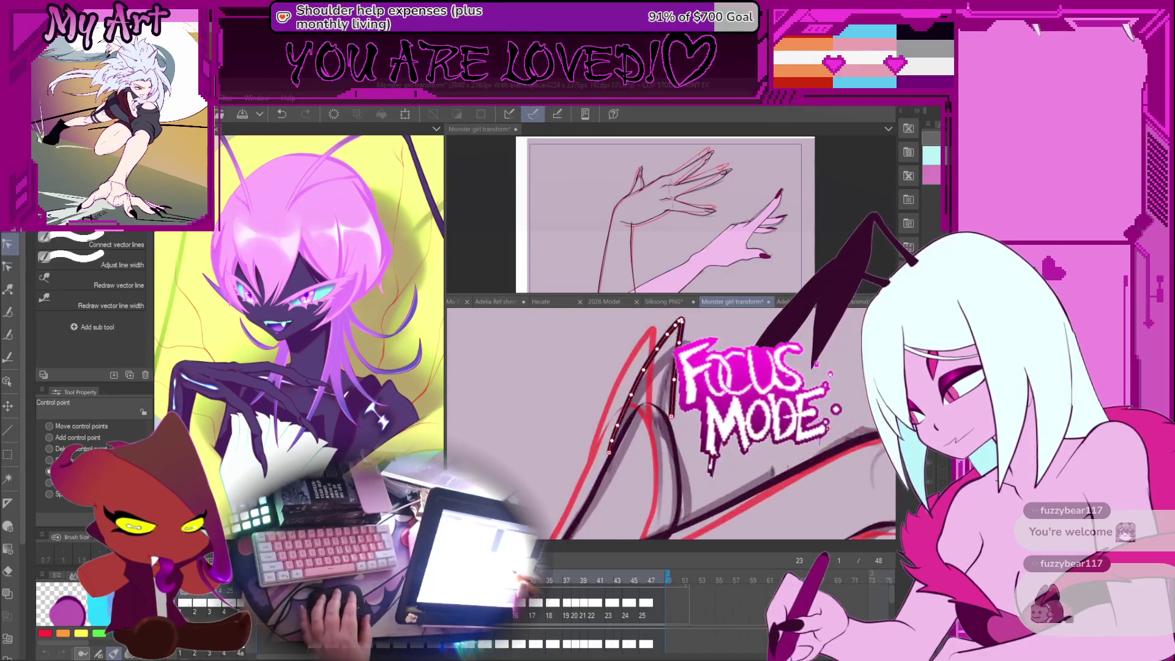
{"action": "key", "text": "m"}
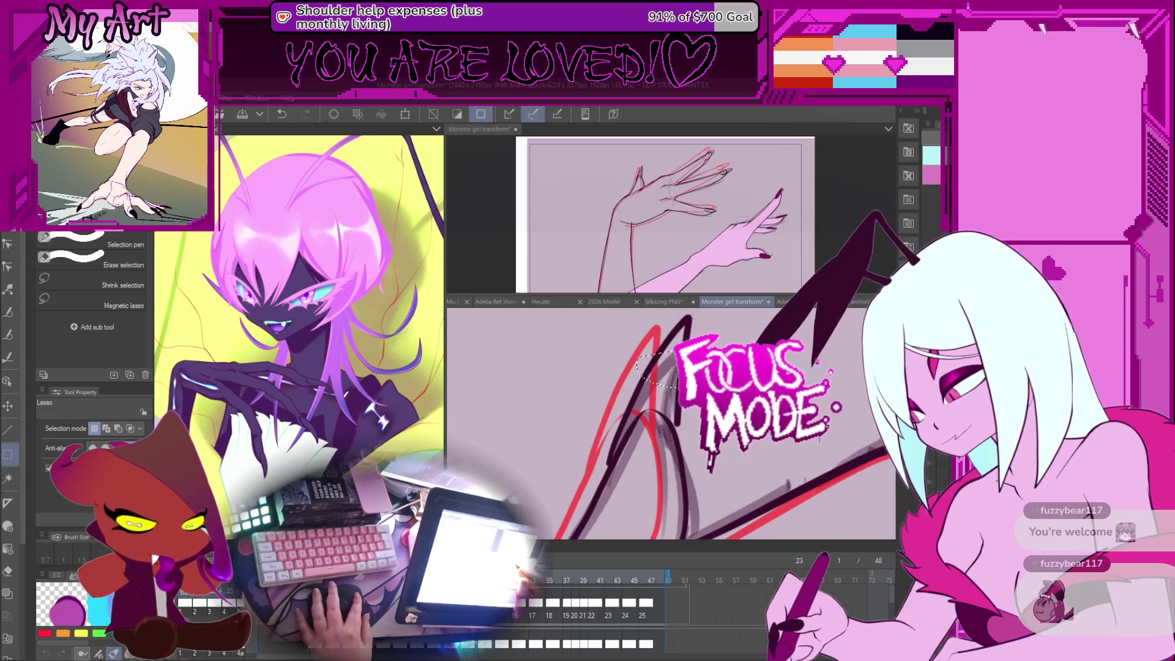
{"action": "key", "text": "o"}
{"action": "left_click", "coordinate": [675, 335]}
{"action": "left_click_drag", "start_coordinate": [688, 319], "coordinate": [694, 325]}
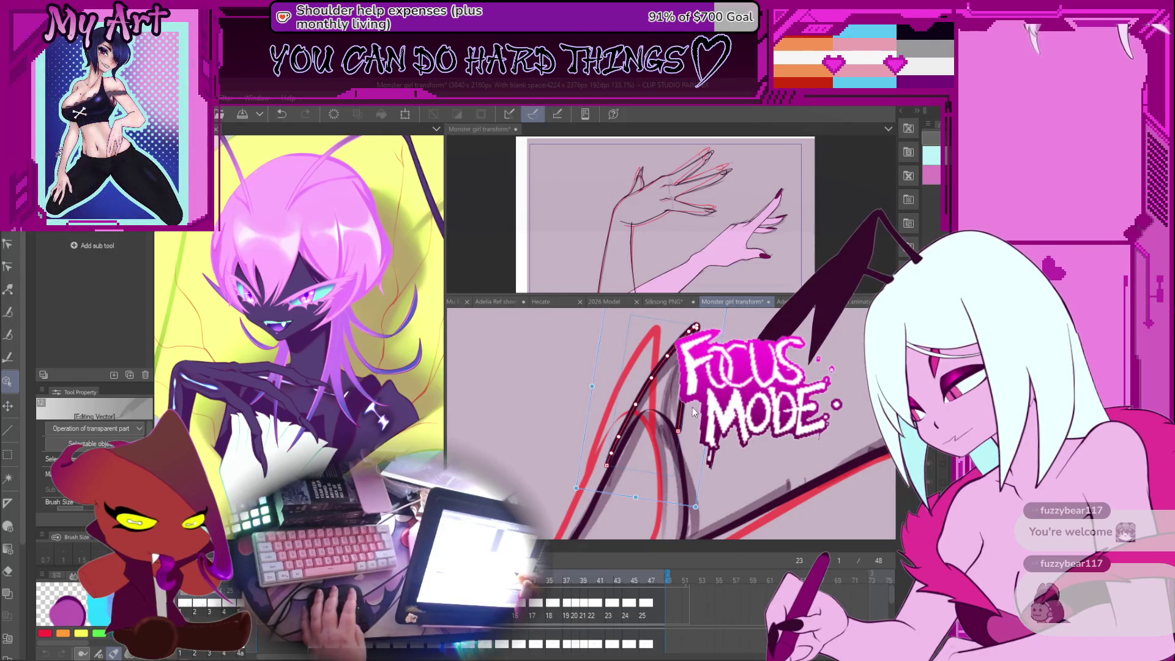
Reshape the upper end of the black line with Control point and pick the upper-left stroke.
{"action": "key", "text": "y"}
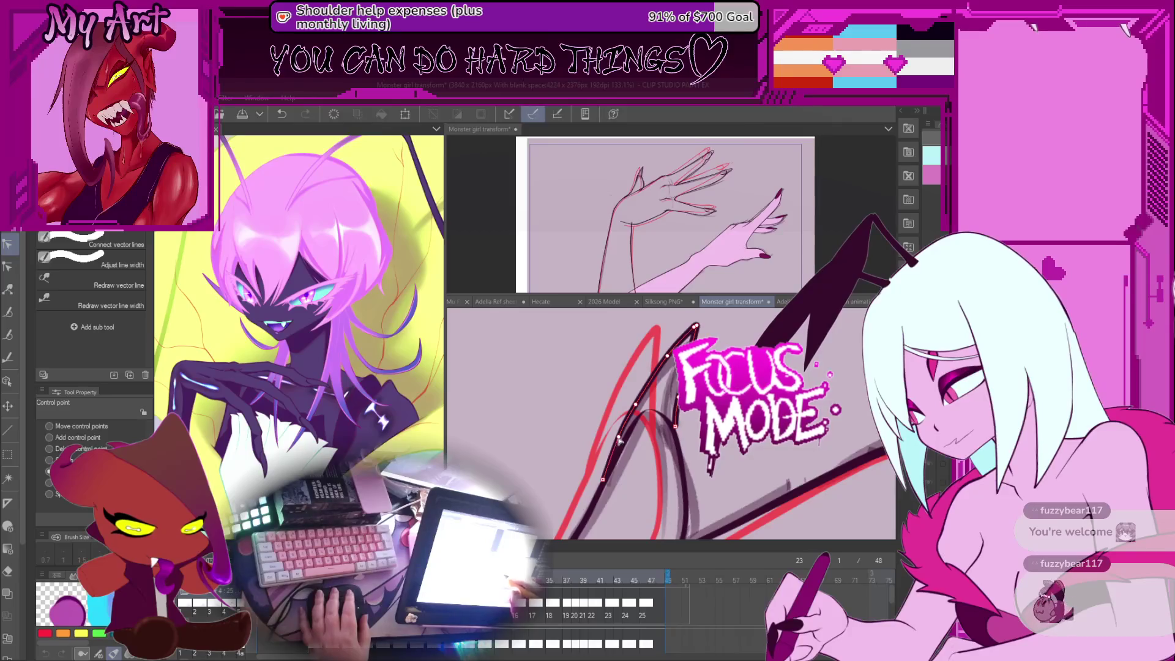
{"action": "left_click_drag", "start_coordinate": [661, 389], "coordinate": [649, 404]}
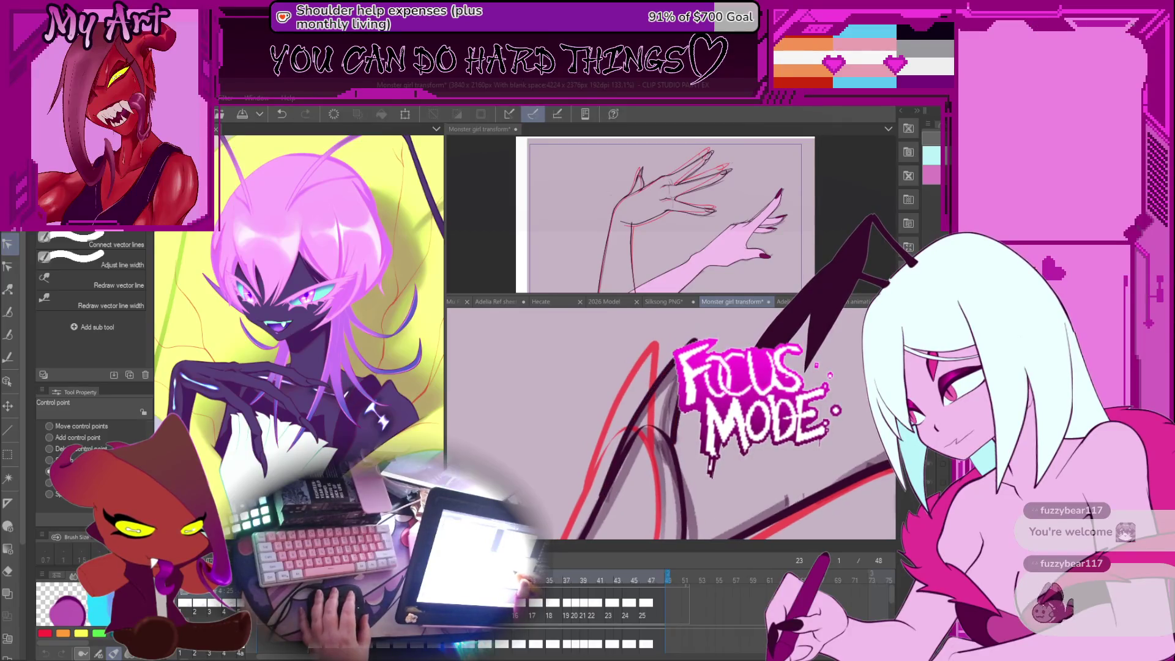
{"action": "left_click", "coordinate": [674, 448]}
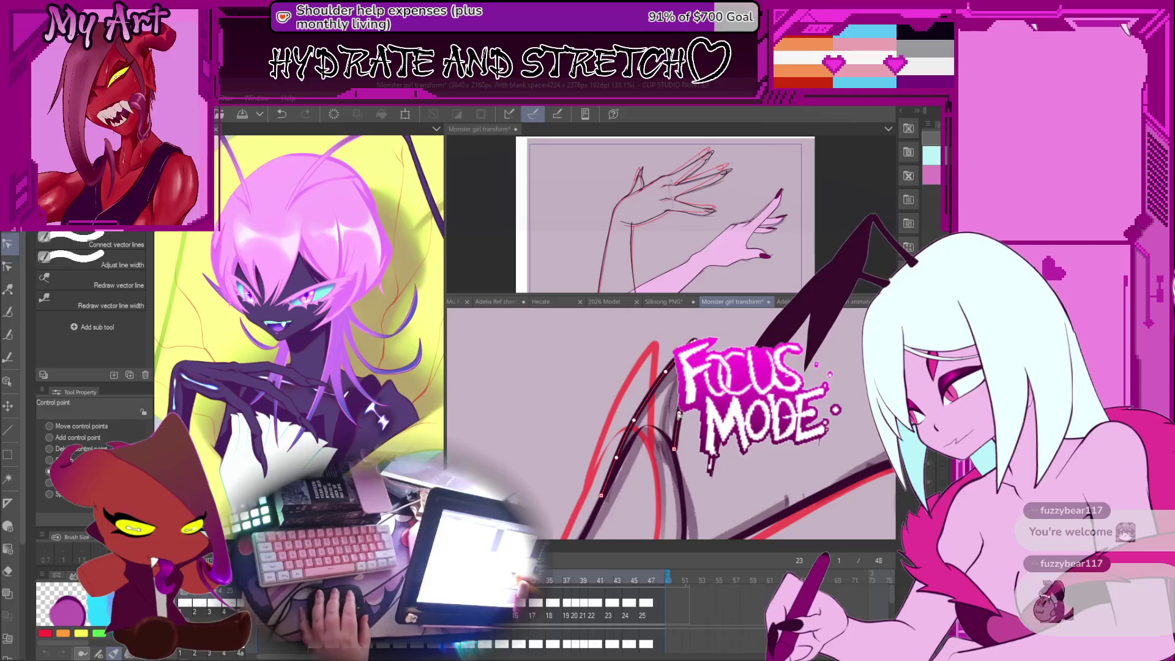
{"action": "left_click_drag", "start_coordinate": [678, 416], "coordinate": [585, 382]}
{"action": "key", "text": "e"}
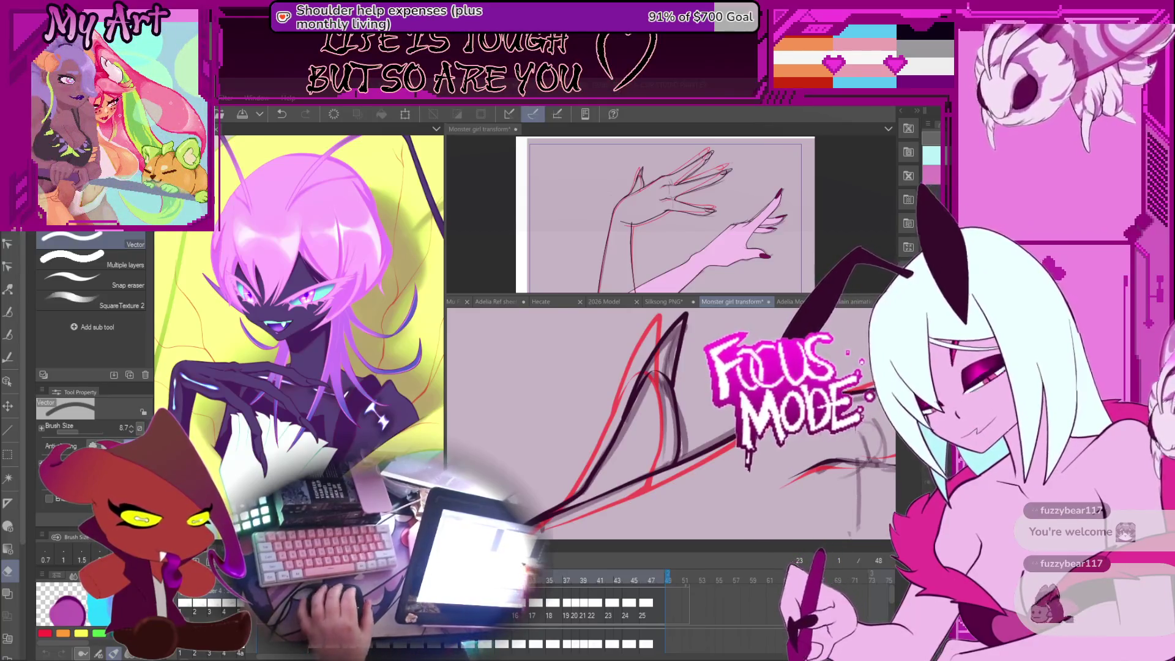
Zoom out, pan along the arm, and step back a frame to compare onion skin.
{"action": "key", "text": "ctrl+minus"}
{"action": "left_click_drag", "start_coordinate": [741, 409], "coordinate": [674, 400]}
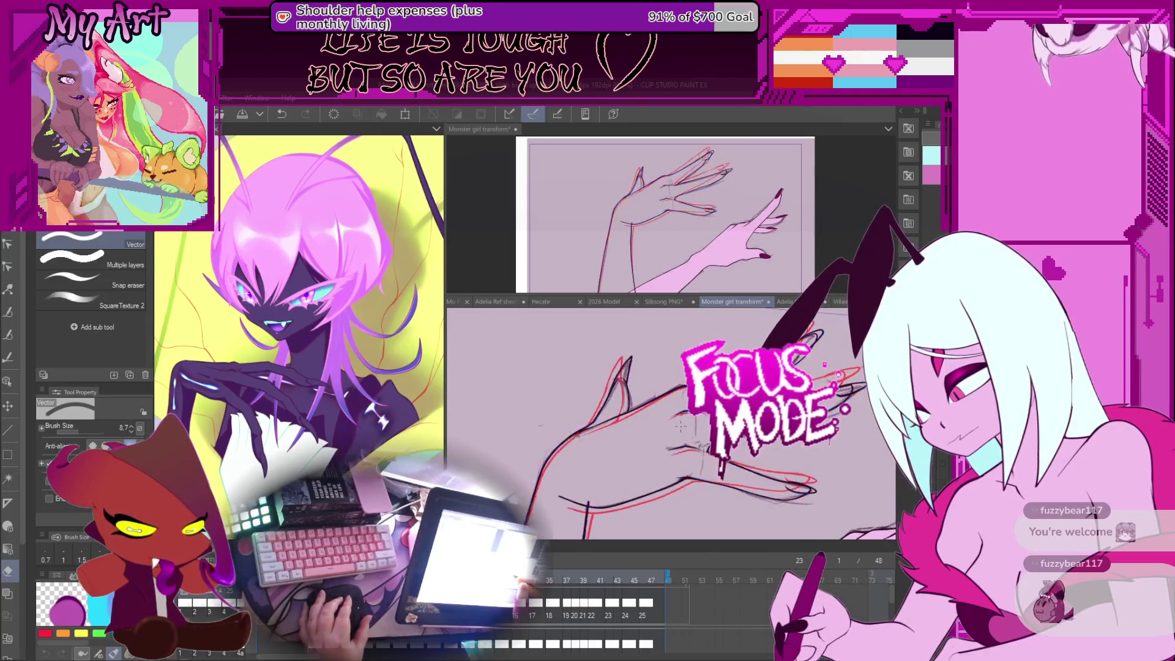
{"action": "left_click_drag", "start_coordinate": [736, 430], "coordinate": [665, 424]}
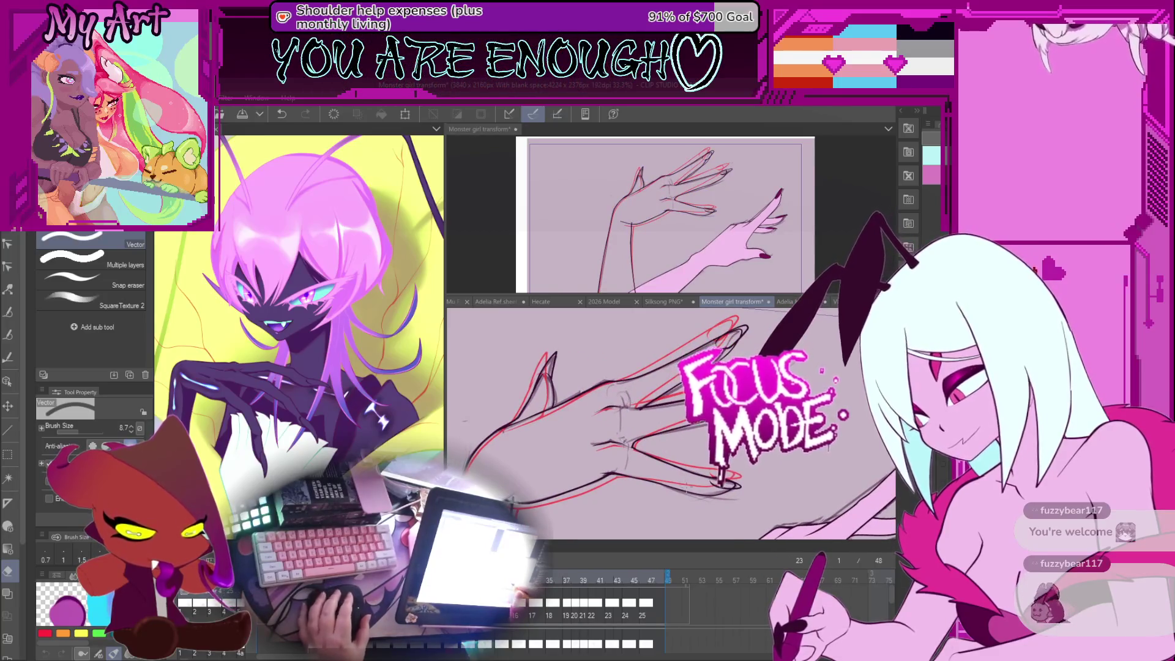
{"action": "left_click_drag", "start_coordinate": [641, 485], "coordinate": [684, 461]}
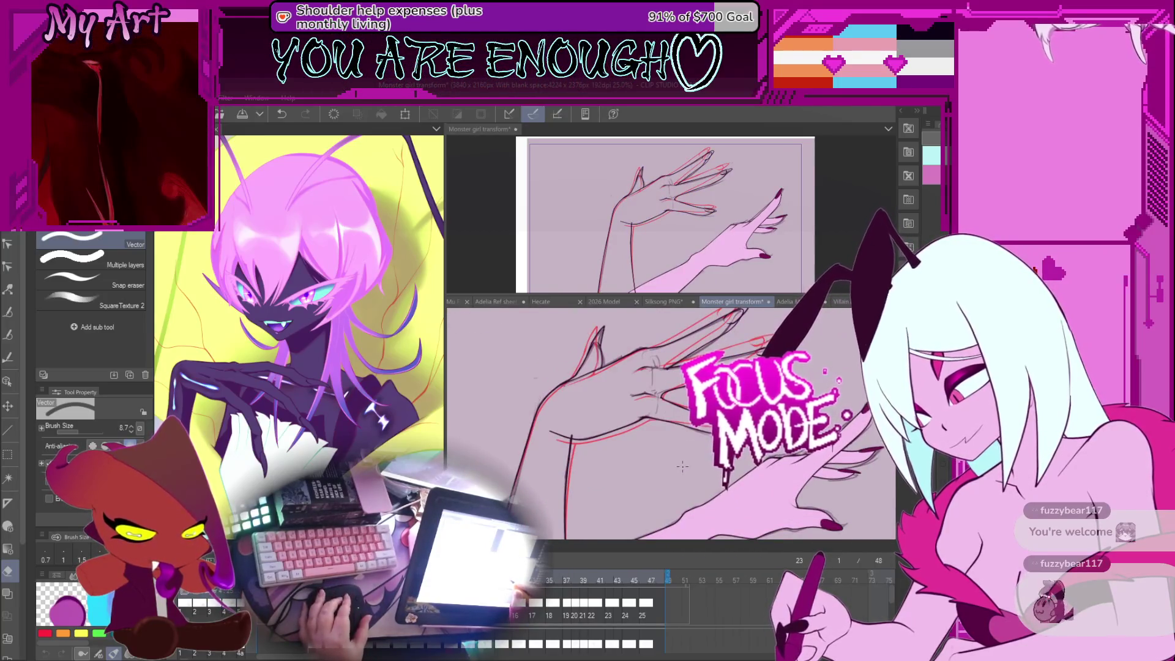
{"action": "key", "text": "Left"}
{"action": "key", "text": "Left"}
{"action": "key", "text": "Left"}
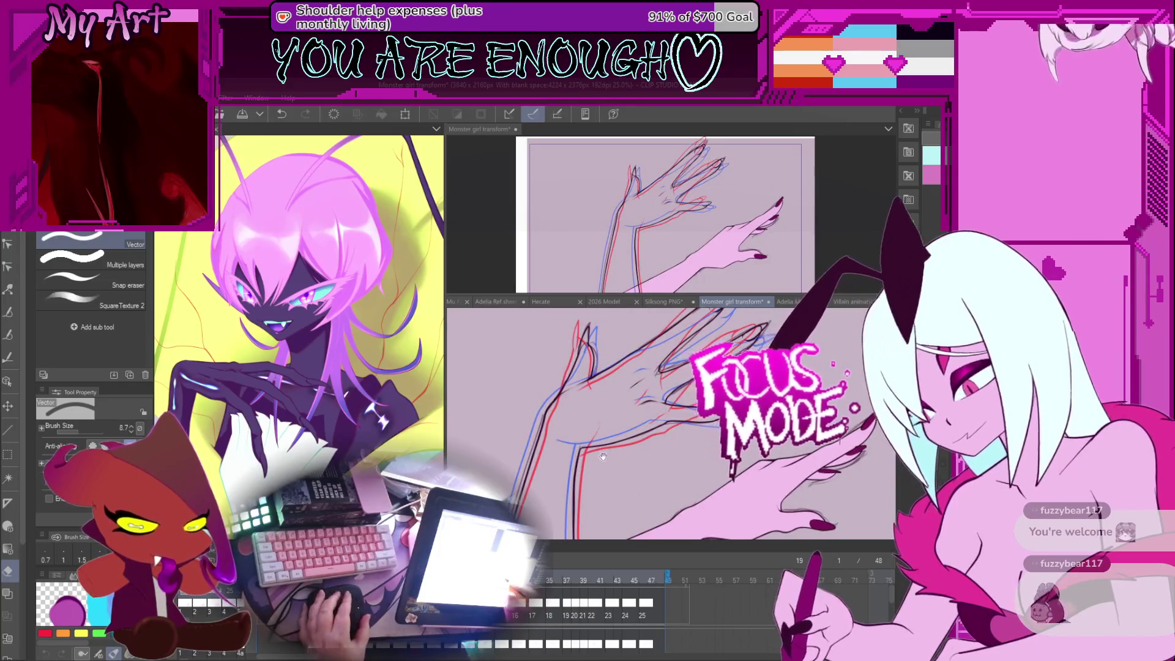
{"action": "scroll", "coordinate": [603, 456], "scroll_direction": "up", "scroll_amount": 5}
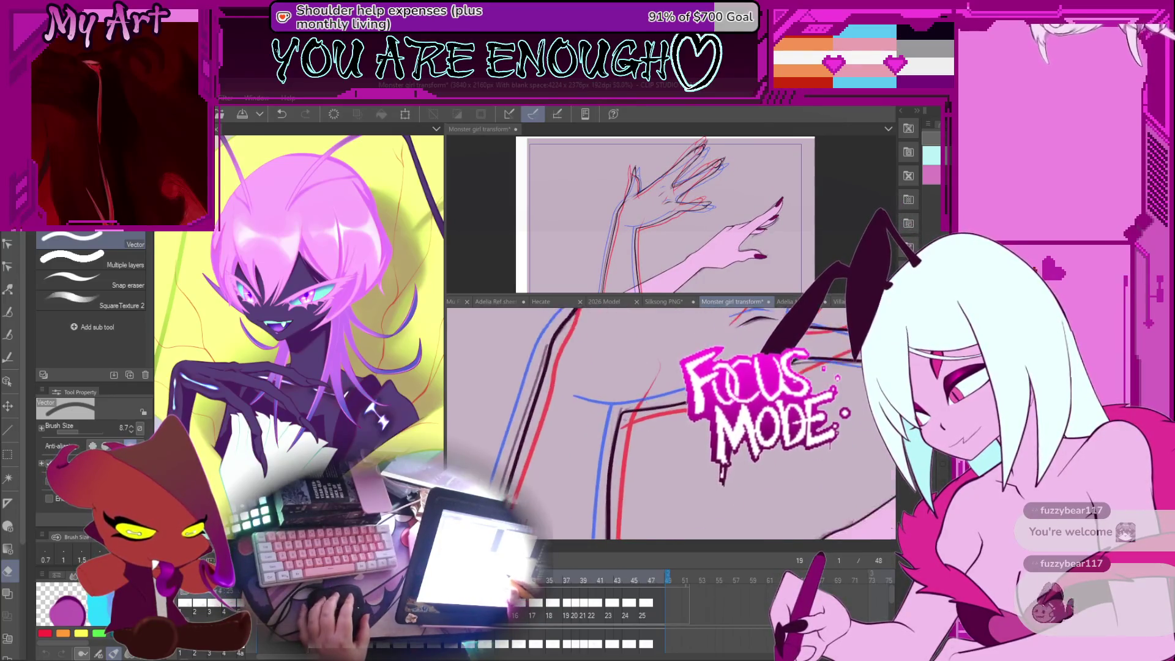
{"action": "scroll", "coordinate": [608, 461], "scroll_direction": "down", "scroll_amount": 5}
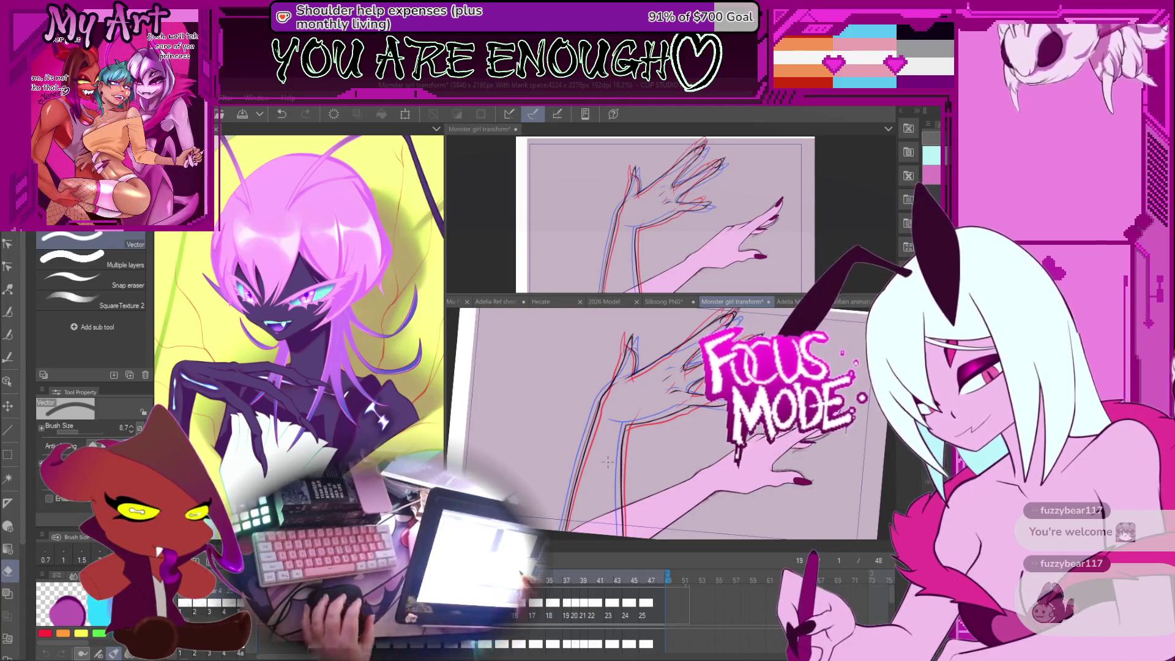
{"action": "left_click_drag", "start_coordinate": [607, 461], "coordinate": [636, 439]}
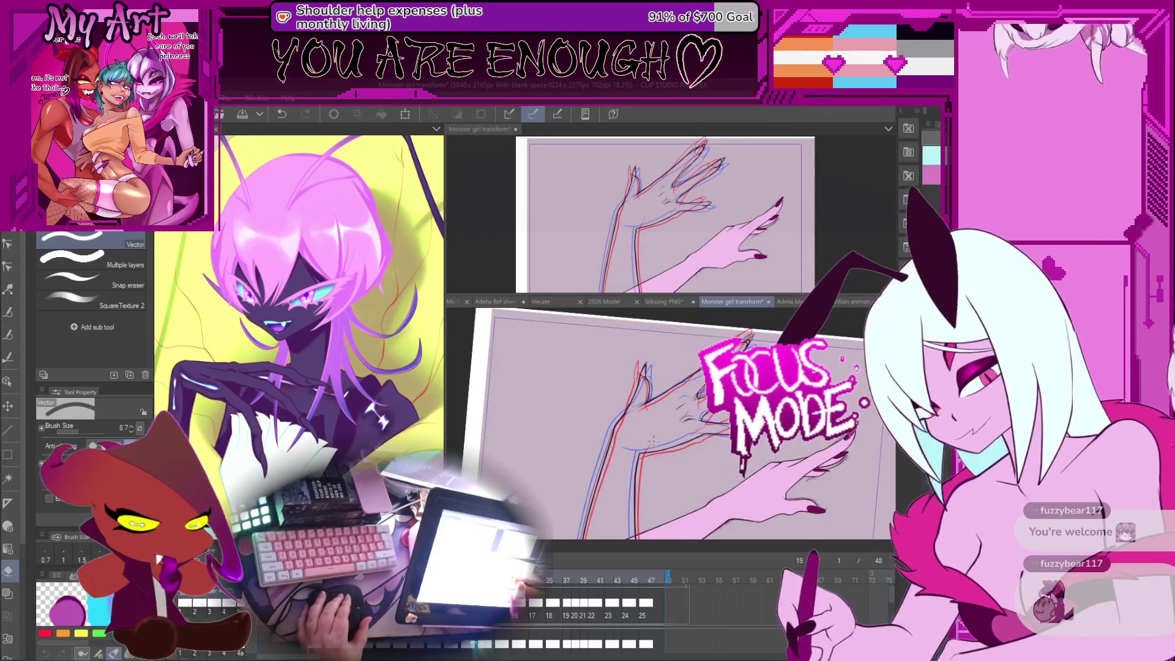
Flip between frames 17, 23 and 25 to check the hand's onion skin, ending on frame 23.
{"action": "key", "text": "Left"}
{"action": "key", "text": "Left"}
{"action": "key", "text": "Right"}
{"action": "key", "text": "Right"}
{"action": "key", "text": "Right"}
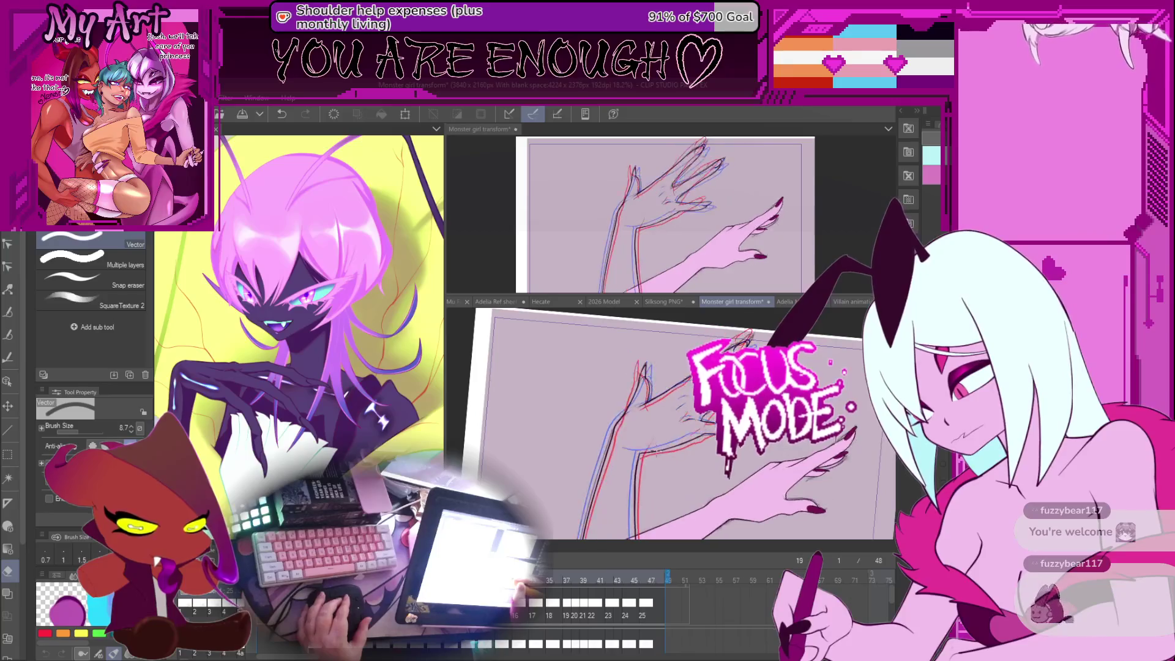
{"action": "key", "text": "Right"}
{"action": "key", "text": "Right"}
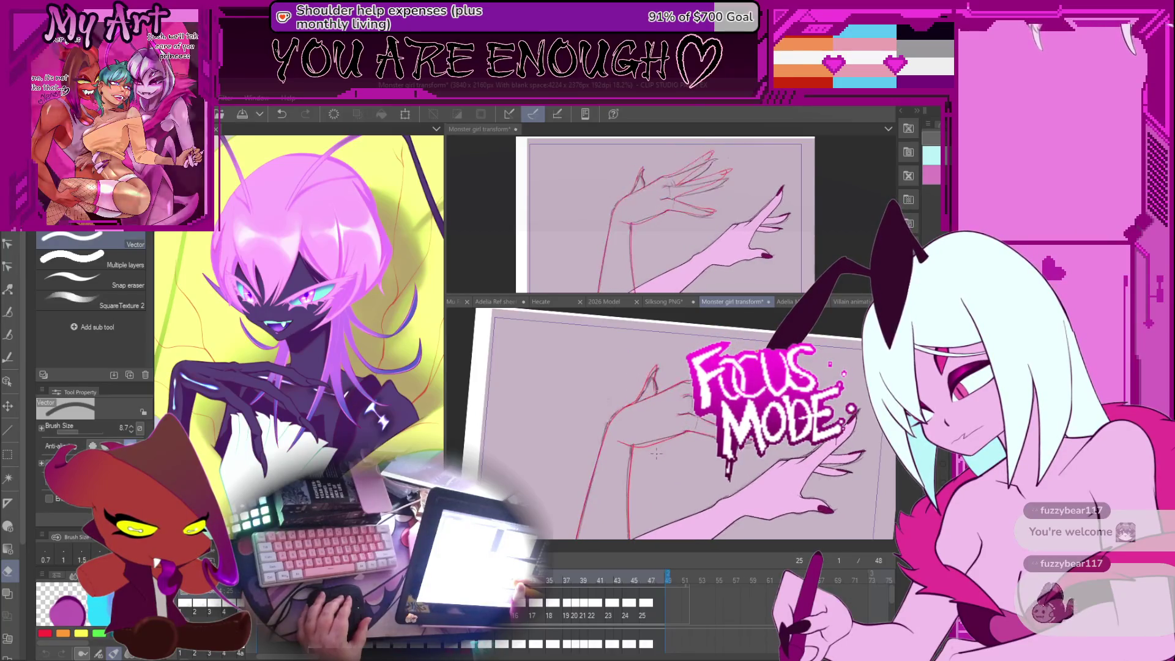
{"action": "left_click_drag", "start_coordinate": [655, 454], "coordinate": [653, 425]}
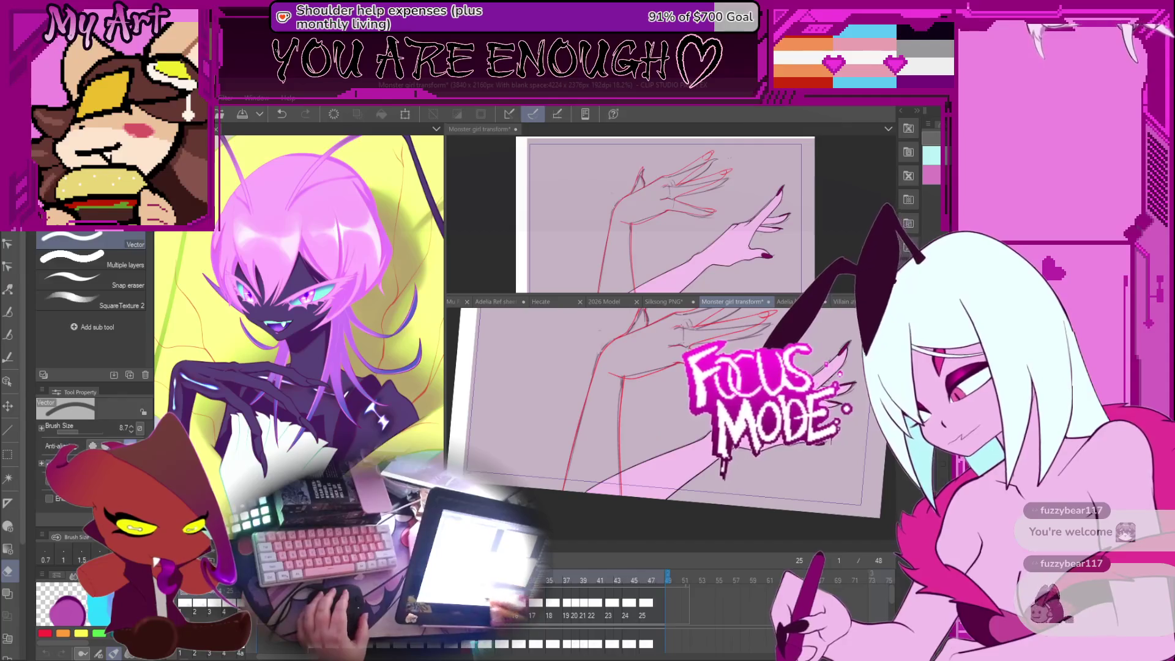
{"action": "key", "text": "Left"}
{"action": "key", "text": "Left"}
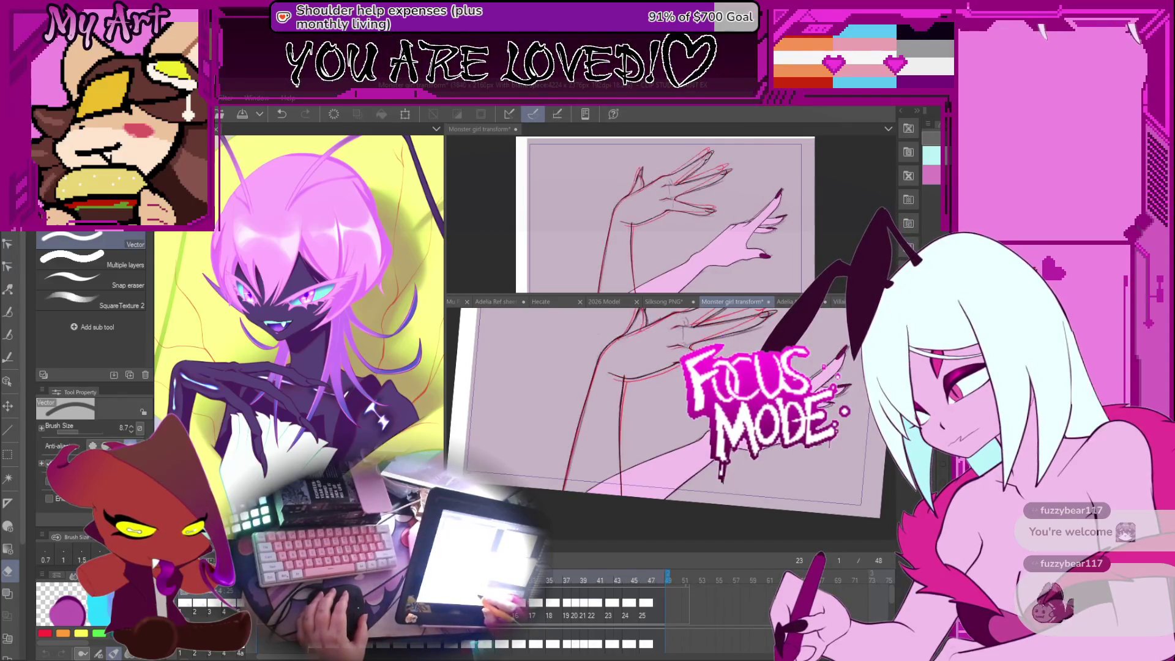
Rotate the view back level and lasso a loose area around the whole hand.
{"action": "left_click_drag", "start_coordinate": [623, 427], "coordinate": [664, 405]}
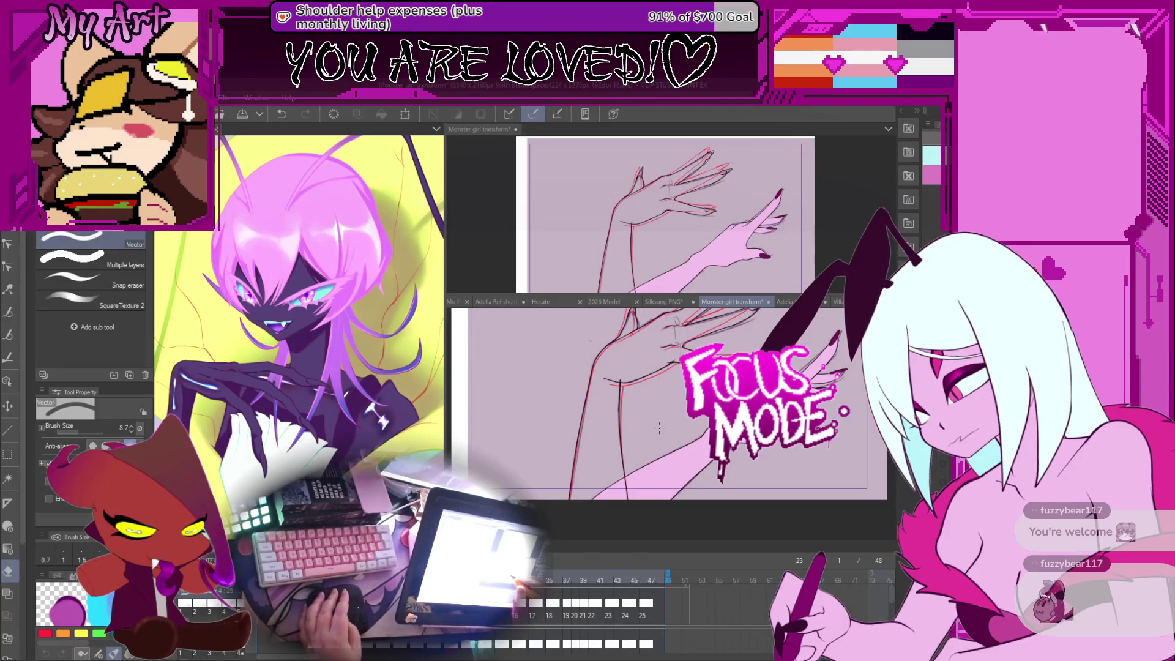
{"action": "key", "text": "m"}
{"action": "scroll", "coordinate": [659, 427], "scroll_direction": "down", "scroll_amount": 3}
{"action": "left_click_drag", "start_coordinate": [639, 366], "coordinate": [697, 334]}
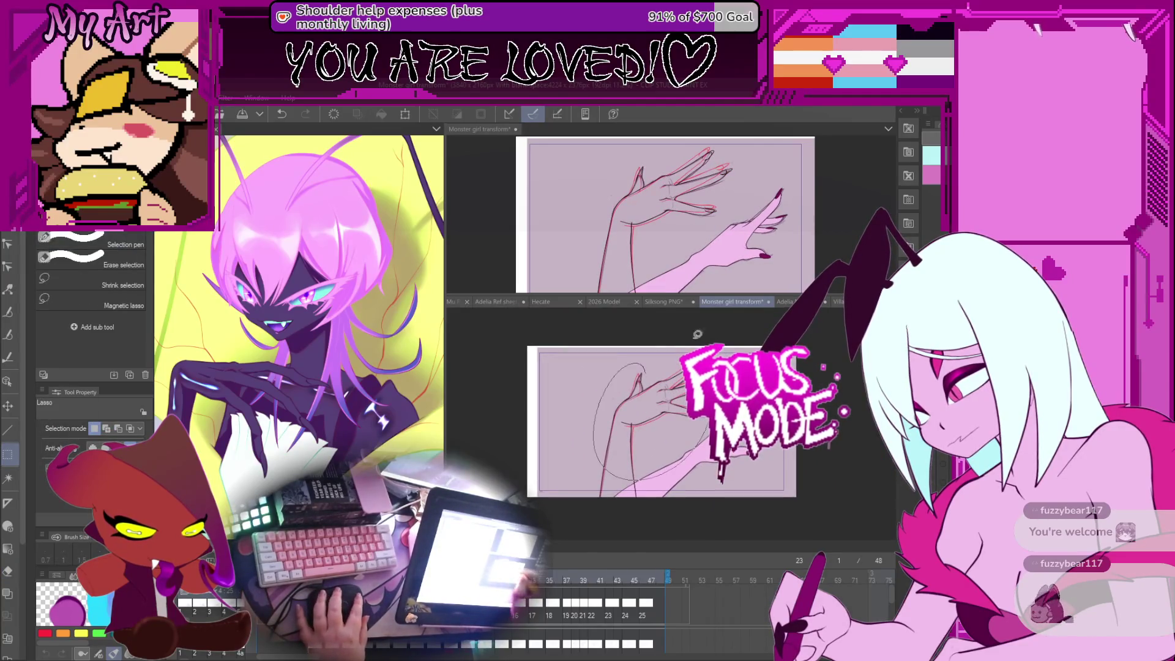
Nudge the selected hand lines slightly right and down, zoom in to check, then undo it.
{"action": "key", "text": "o"}
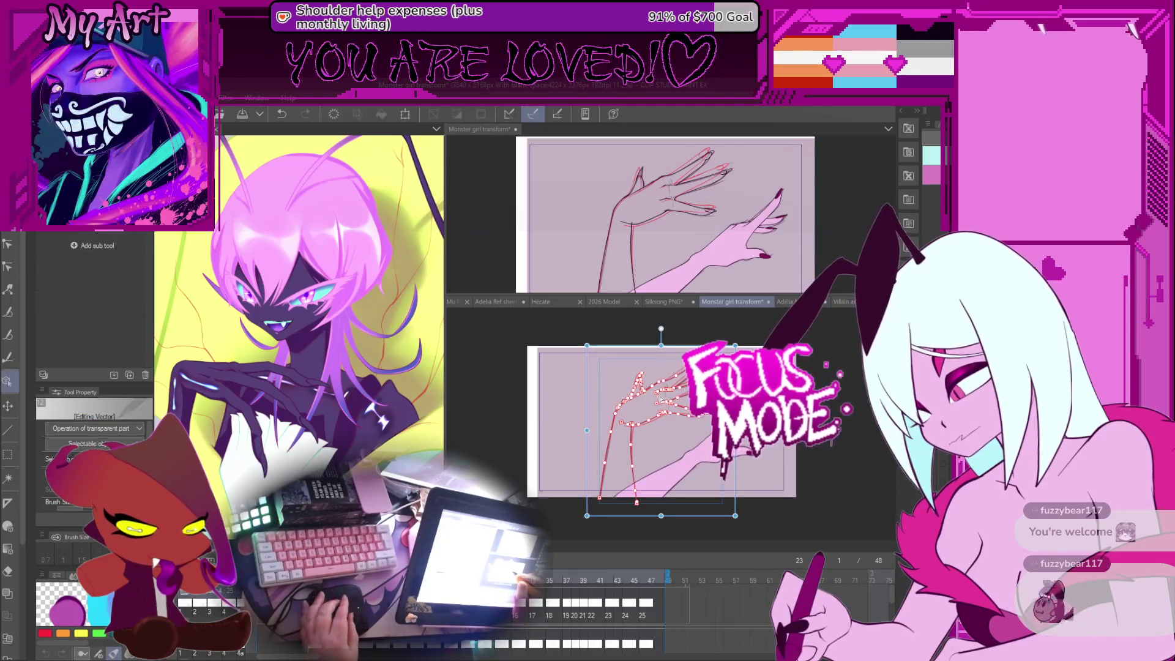
{"action": "scroll", "coordinate": [660, 400], "scroll_direction": "up", "scroll_amount": 2}
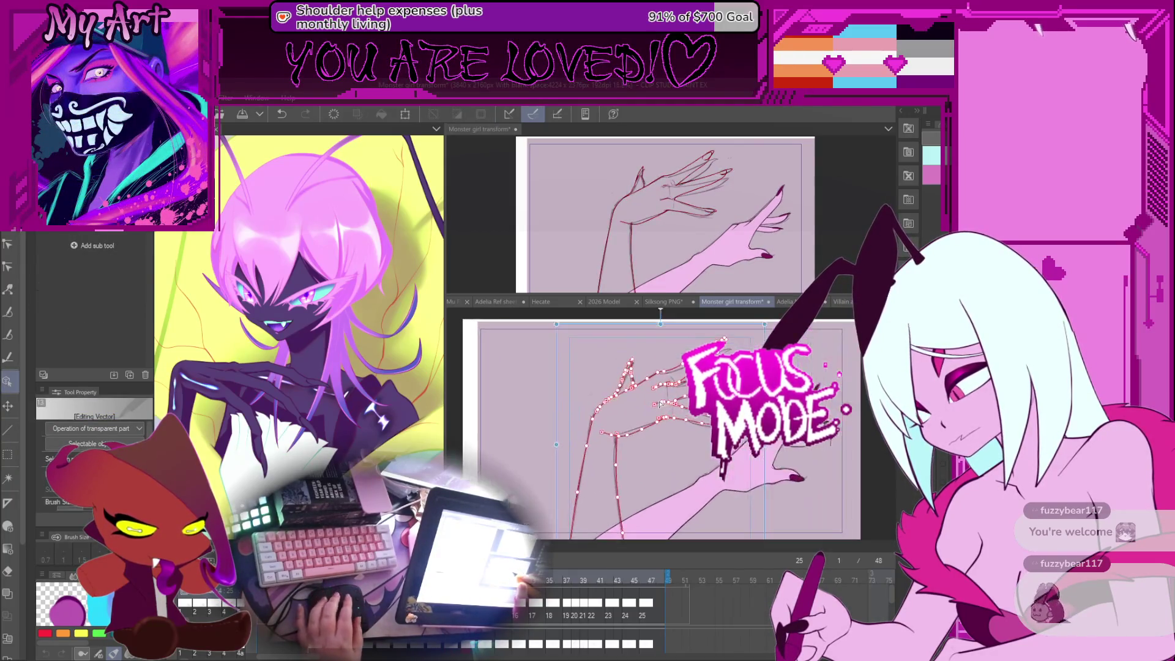
{"action": "scroll", "coordinate": [659, 404], "scroll_direction": "up", "scroll_amount": 2}
{"action": "key", "text": "m"}
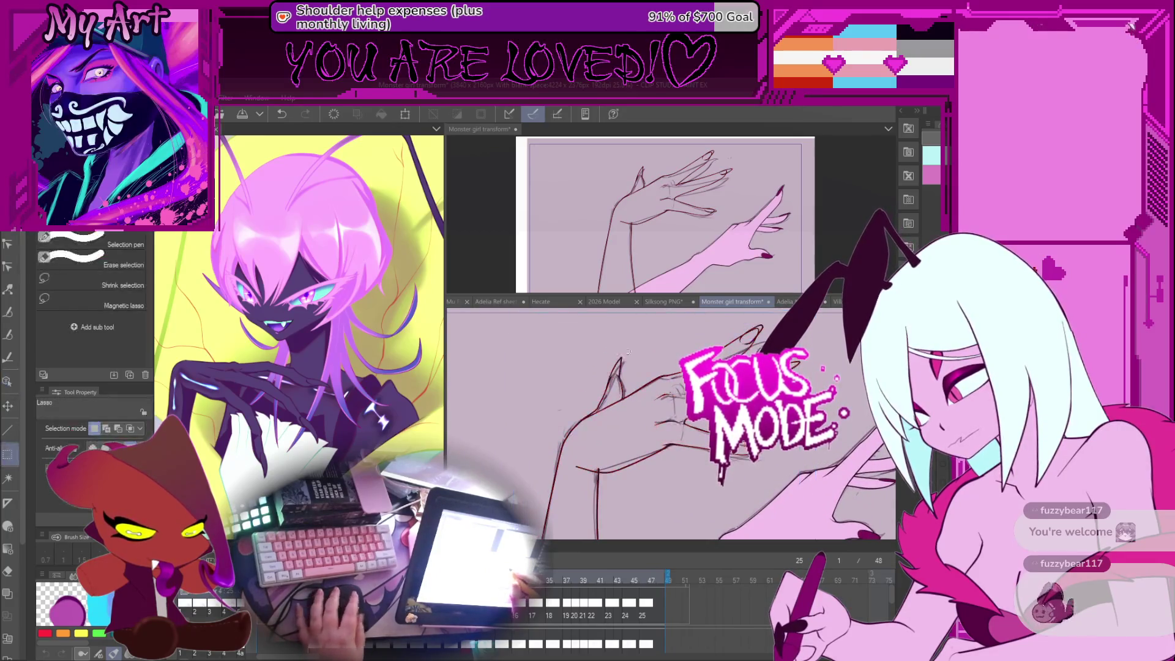
{"action": "key", "text": "o"}
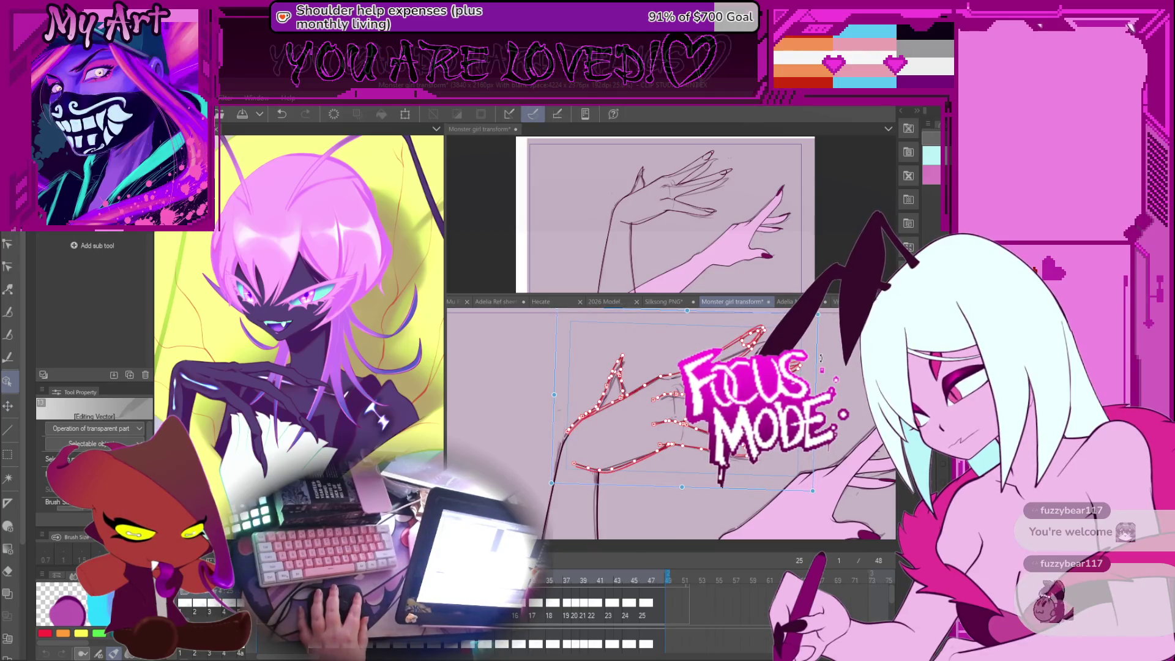
{"action": "left_click_drag", "start_coordinate": [820, 358], "coordinate": [825, 364]}
{"action": "scroll", "coordinate": [824, 365], "scroll_direction": "up", "scroll_amount": 3}
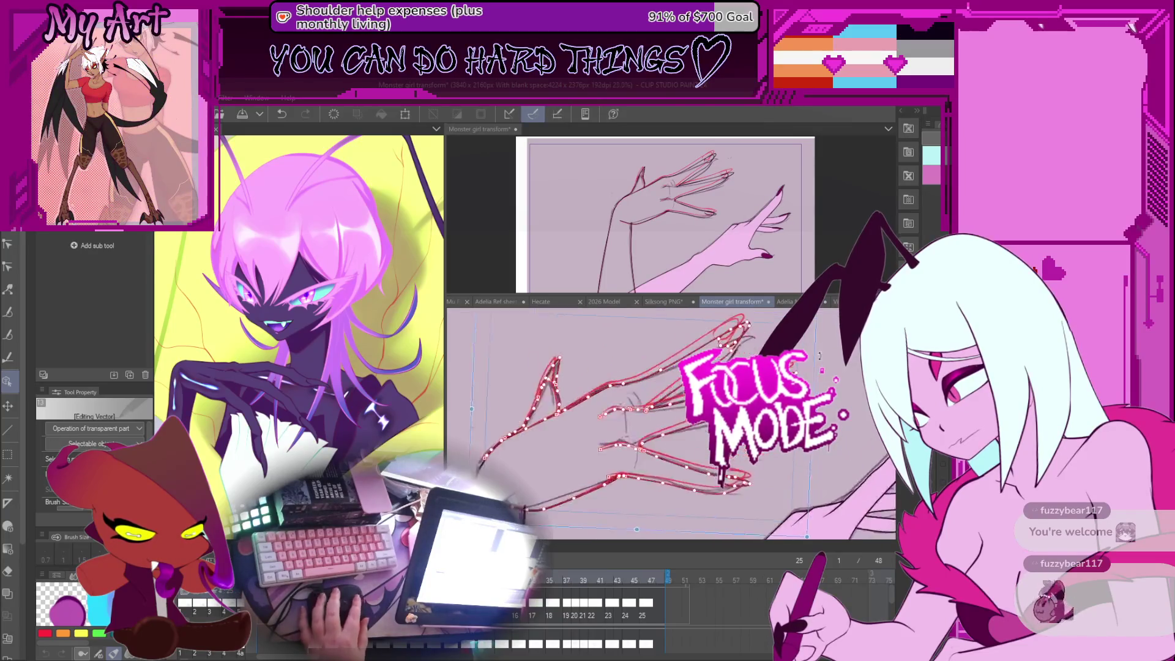
{"action": "key", "text": "Return"}
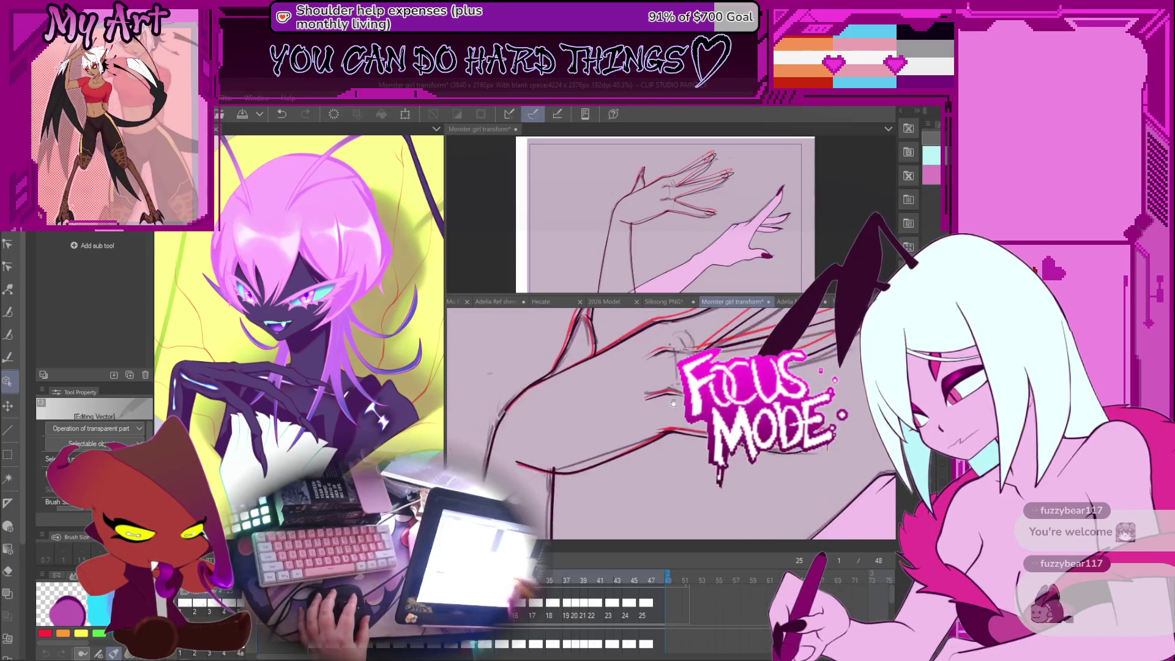
{"action": "scroll", "coordinate": [624, 441], "scroll_direction": "up", "scroll_amount": 1}
{"action": "left_click_drag", "start_coordinate": [642, 421], "coordinate": [657, 441]}
{"action": "key", "text": "ctrl+z"}
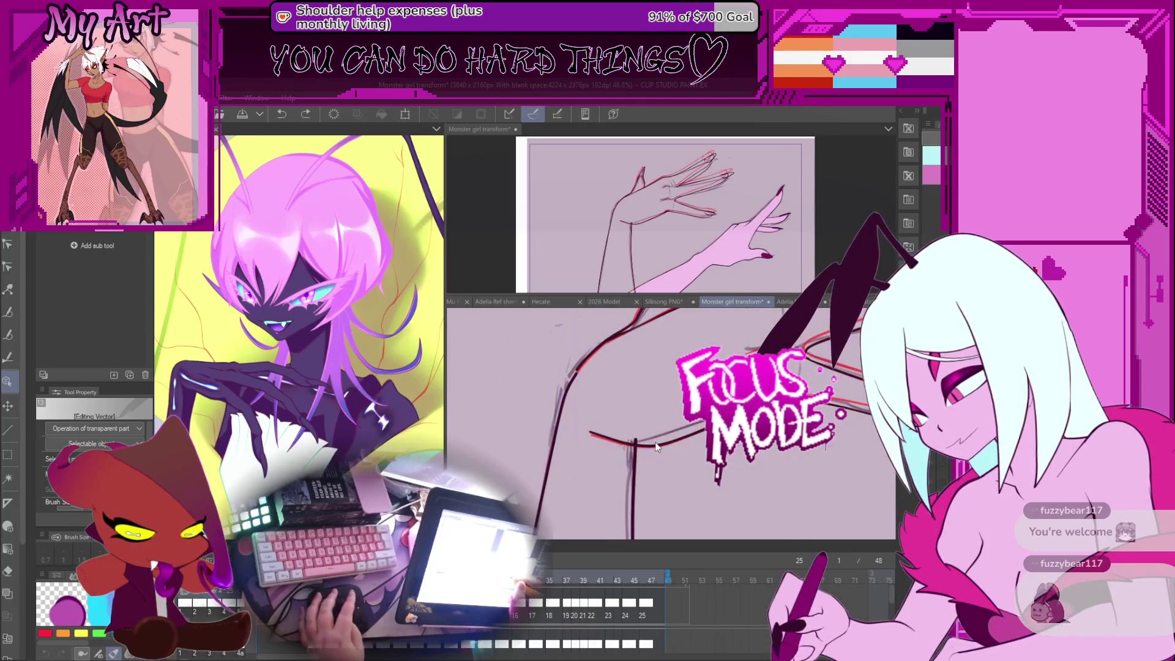
Pick the vertical upper-arm line for correction, undo, and pan to the canvas bottom edge.
{"action": "key", "text": "y"}
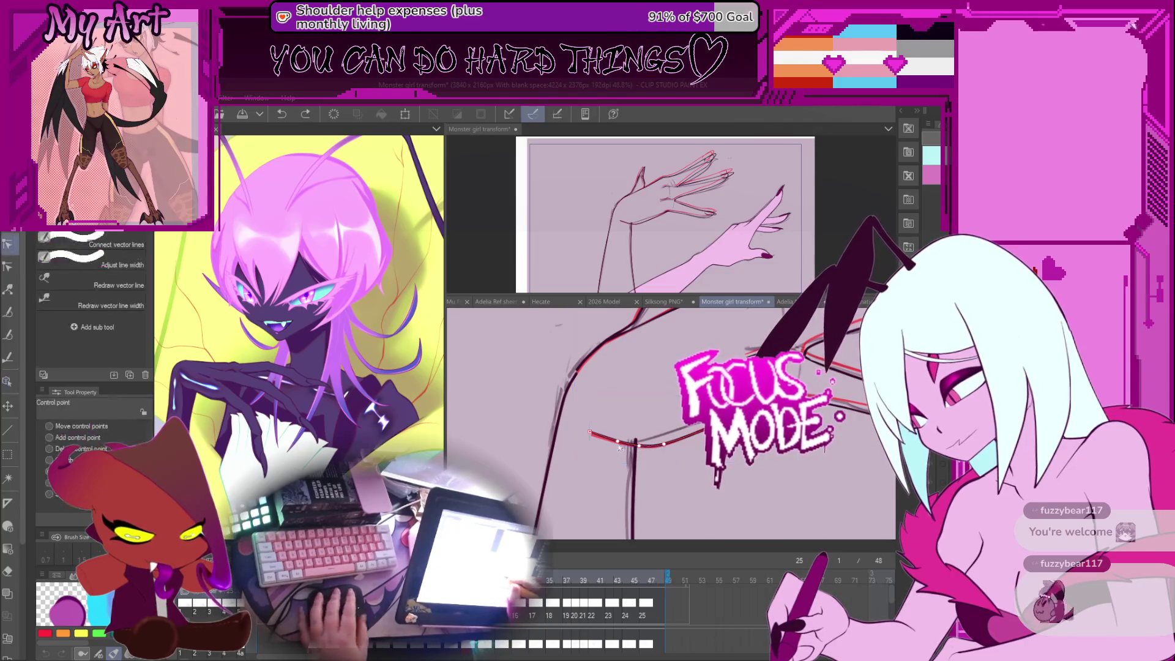
{"action": "left_click", "coordinate": [635, 442]}
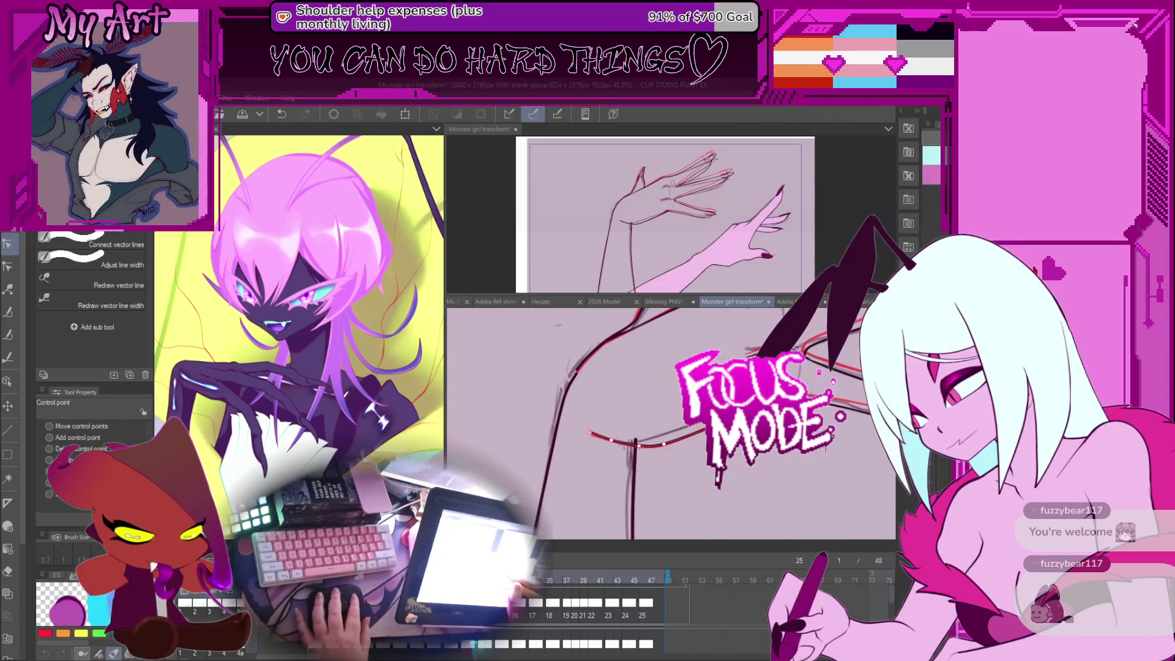
{"action": "key", "text": "ctrl+z"}
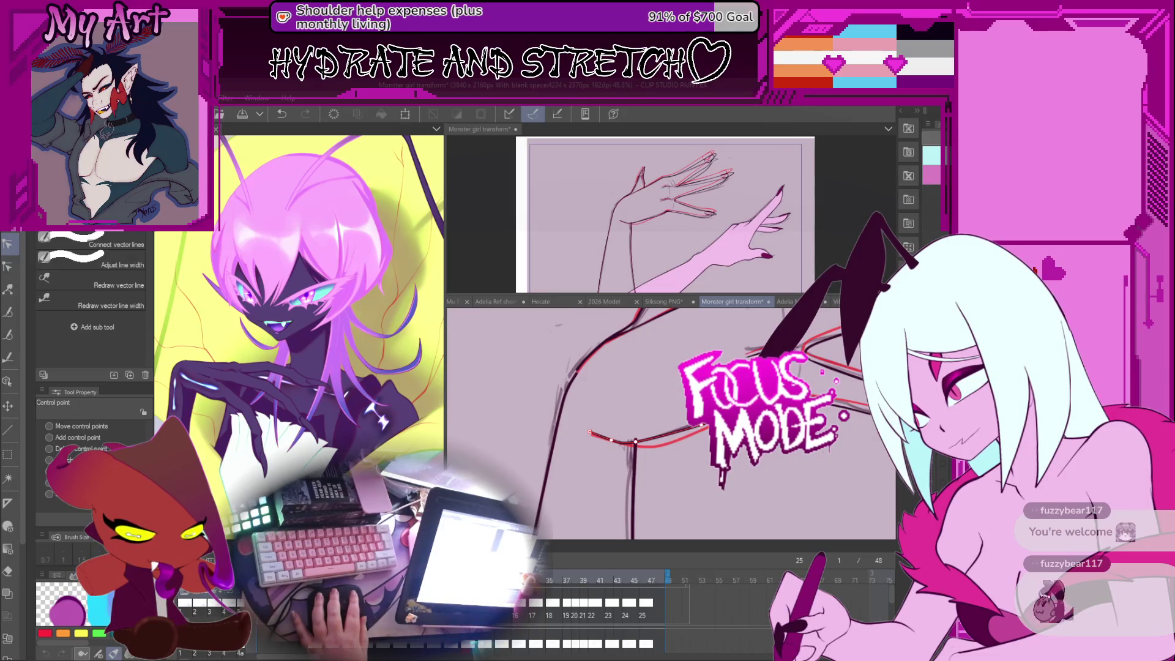
{"action": "mouse_move", "coordinate": [635, 440]}
{"action": "left_mouse_down"}
{"action": "mouse_move", "coordinate": [668, 416]}
{"action": "mouse_move", "coordinate": [686, 443]}
{"action": "left_mouse_up"}
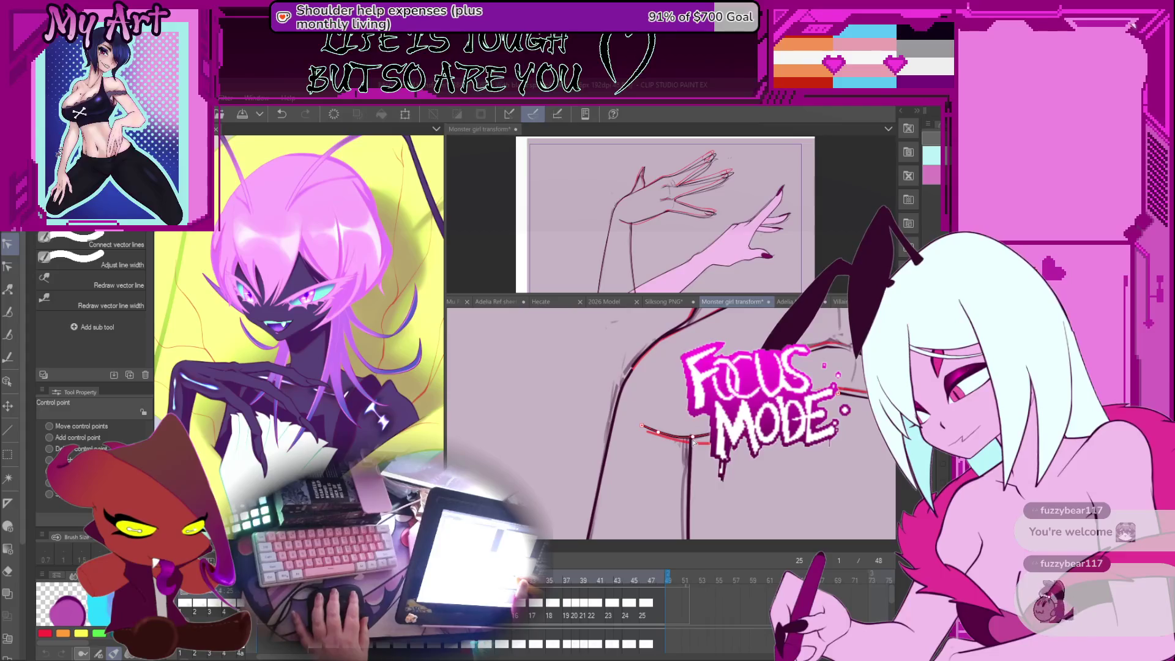
{"action": "mouse_move", "coordinate": [658, 434]}
{"action": "left_mouse_down"}
{"action": "mouse_move", "coordinate": [671, 441]}
{"action": "mouse_move", "coordinate": [652, 394]}
{"action": "mouse_move", "coordinate": [664, 465]}
{"action": "left_mouse_up"}
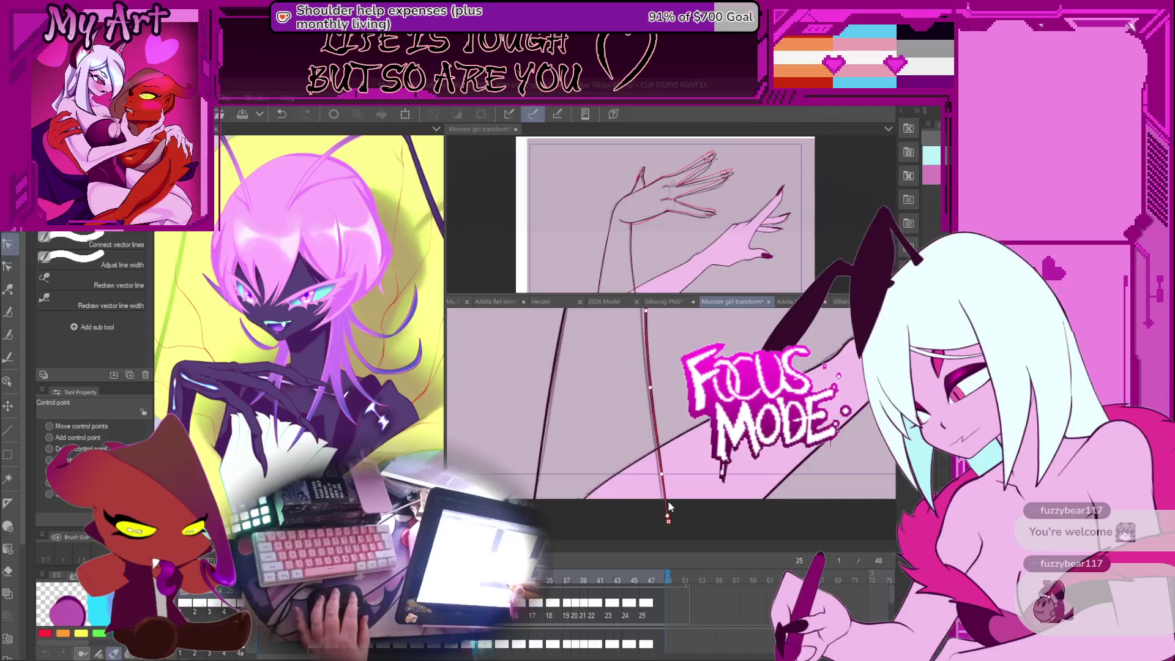
Select the middle vertical arm line and return to Control point correction.
{"action": "left_click", "coordinate": [662, 471]}
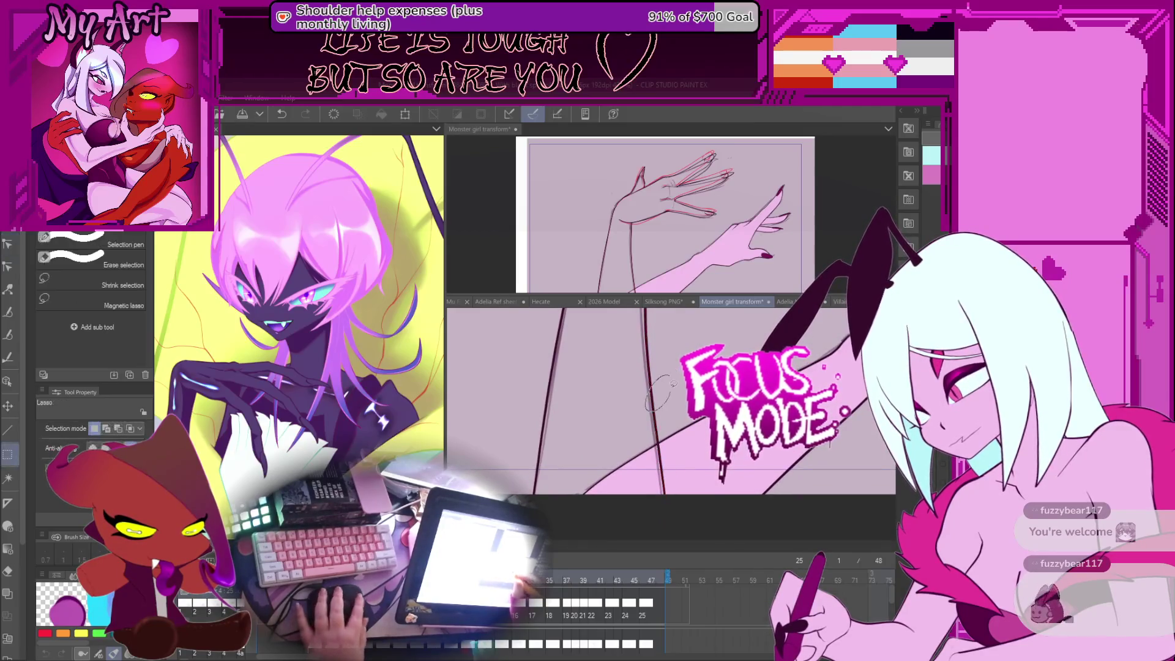
{"action": "key", "text": "o"}
{"action": "left_click_drag", "start_coordinate": [662, 389], "coordinate": [661, 460]}
{"action": "left_click", "coordinate": [651, 428]}
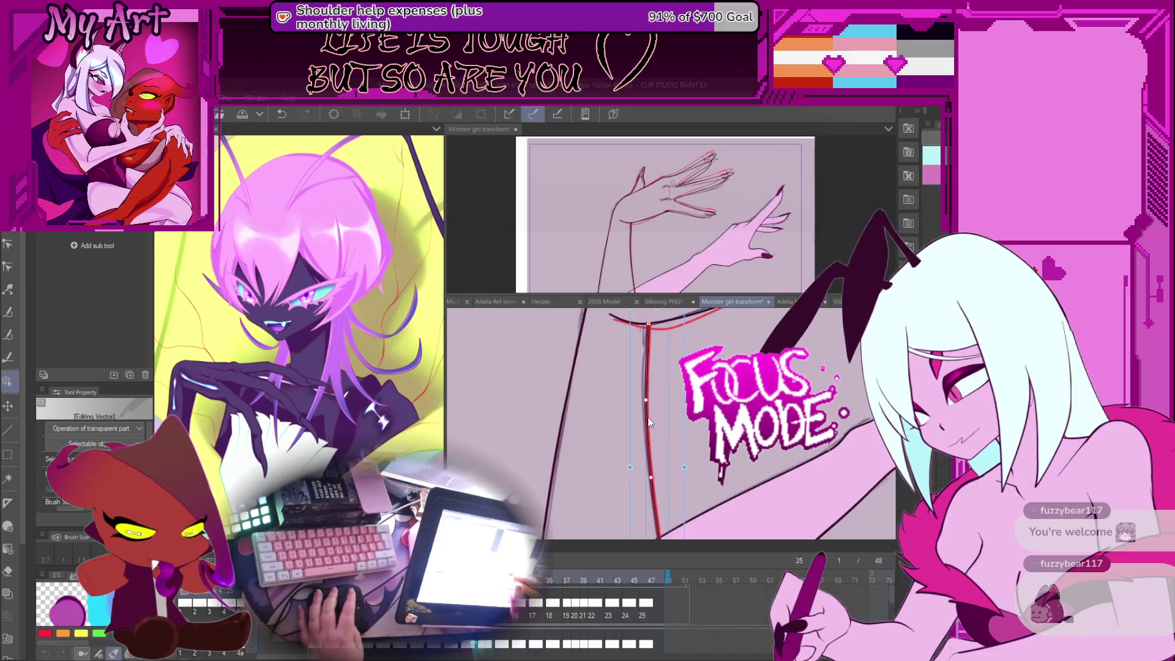
{"action": "key", "text": "e"}
{"action": "key", "text": "y"}
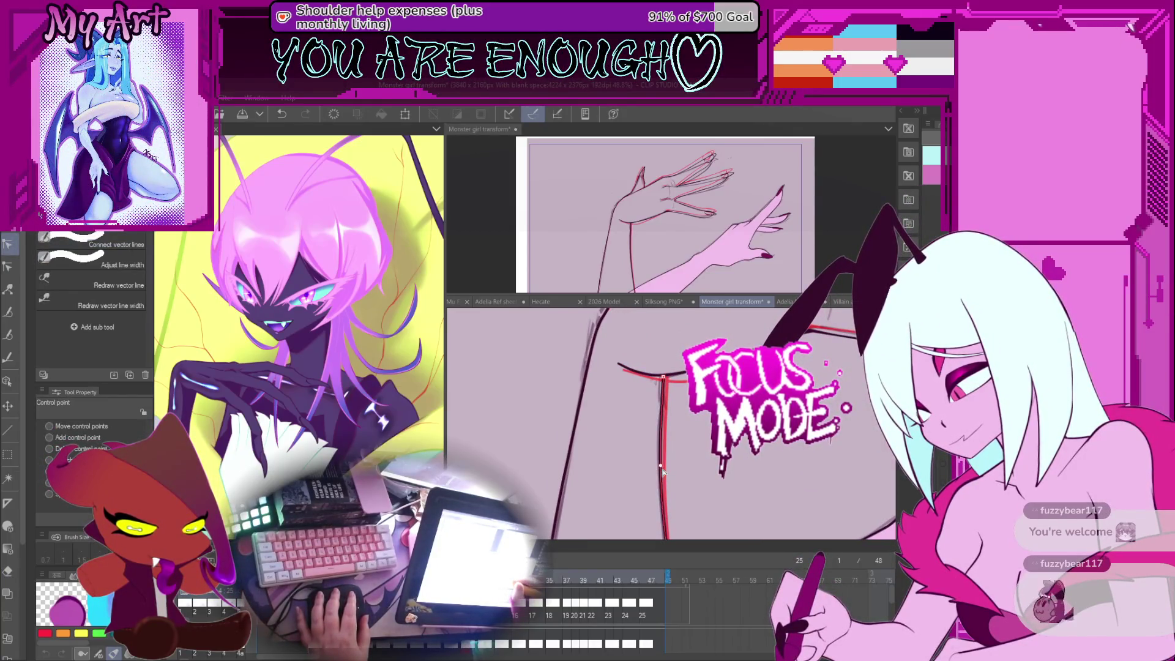
{"action": "scroll", "coordinate": [663, 471], "scroll_direction": "down", "scroll_amount": 4}
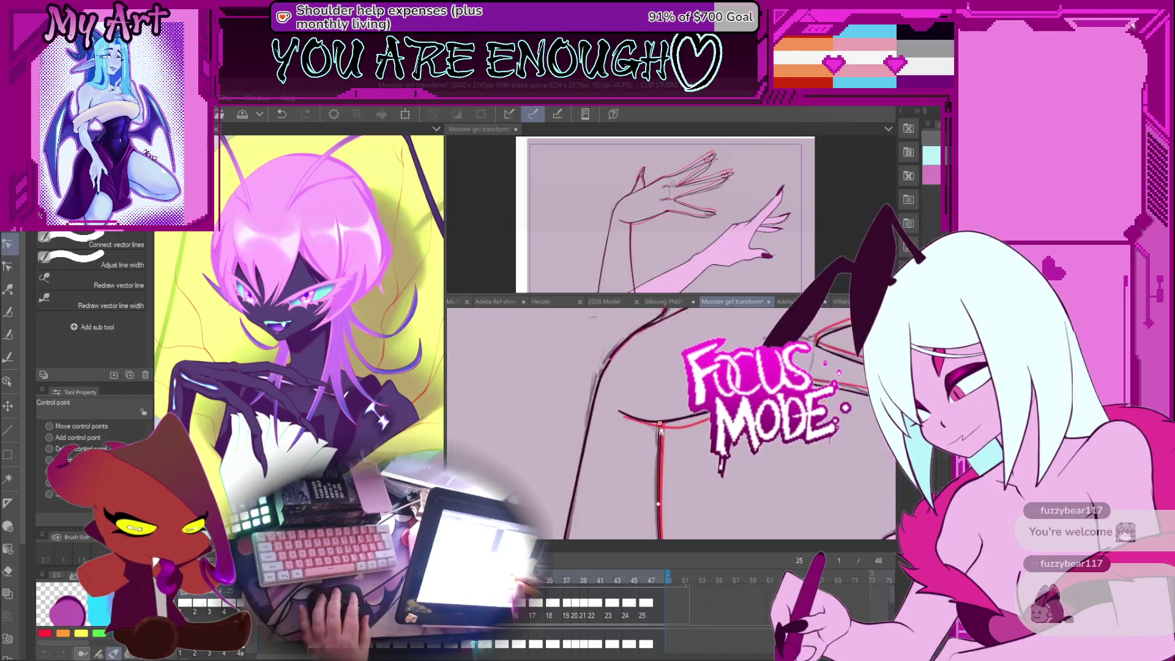
{"action": "scroll", "coordinate": [655, 423], "scroll_direction": "up", "scroll_amount": 1}
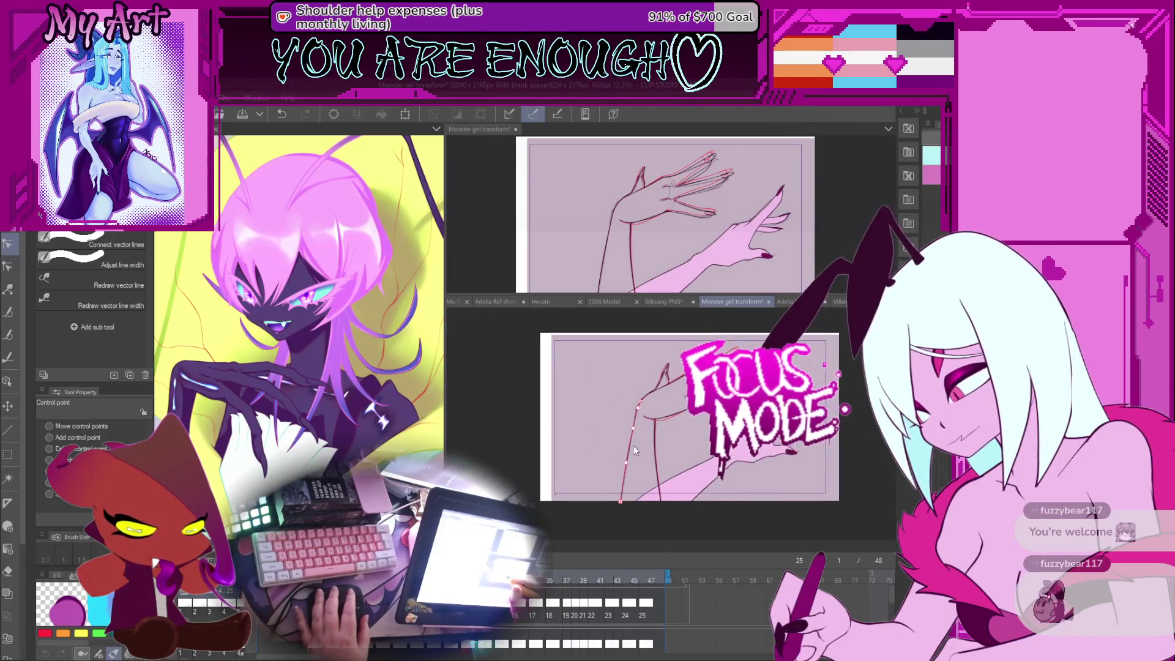
Zoom, pan and rotate the canvas to inspect the shoulder lines up close.
{"action": "scroll", "coordinate": [642, 399], "scroll_direction": "up", "scroll_amount": 3}
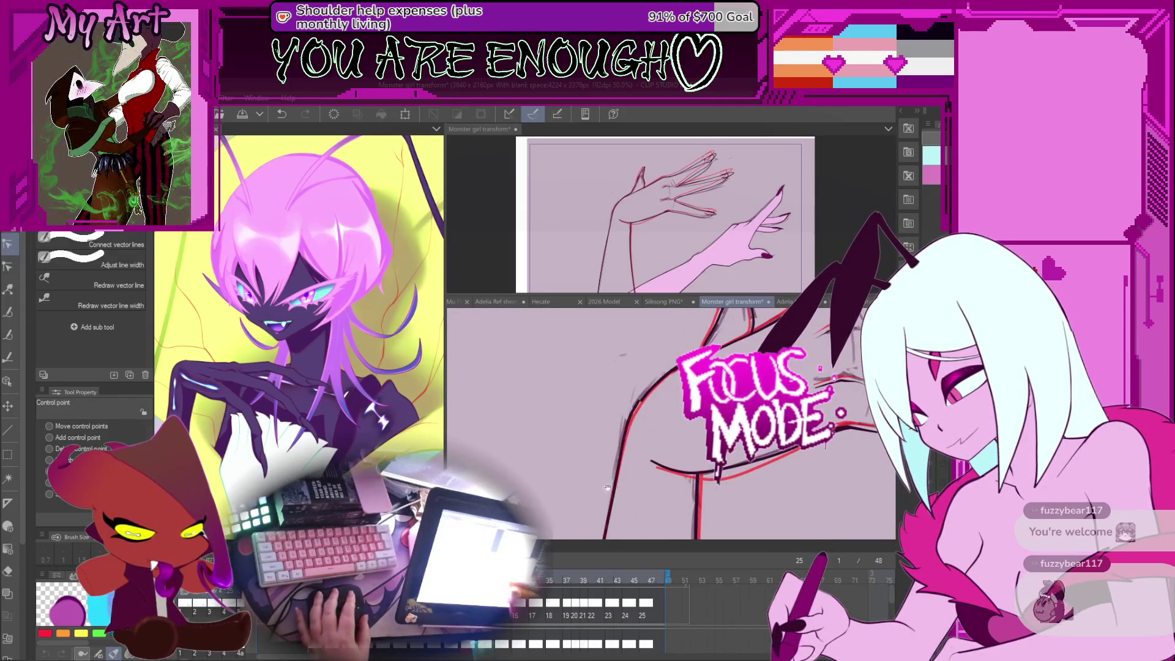
{"action": "scroll", "coordinate": [622, 447], "scroll_direction": "down", "scroll_amount": 2}
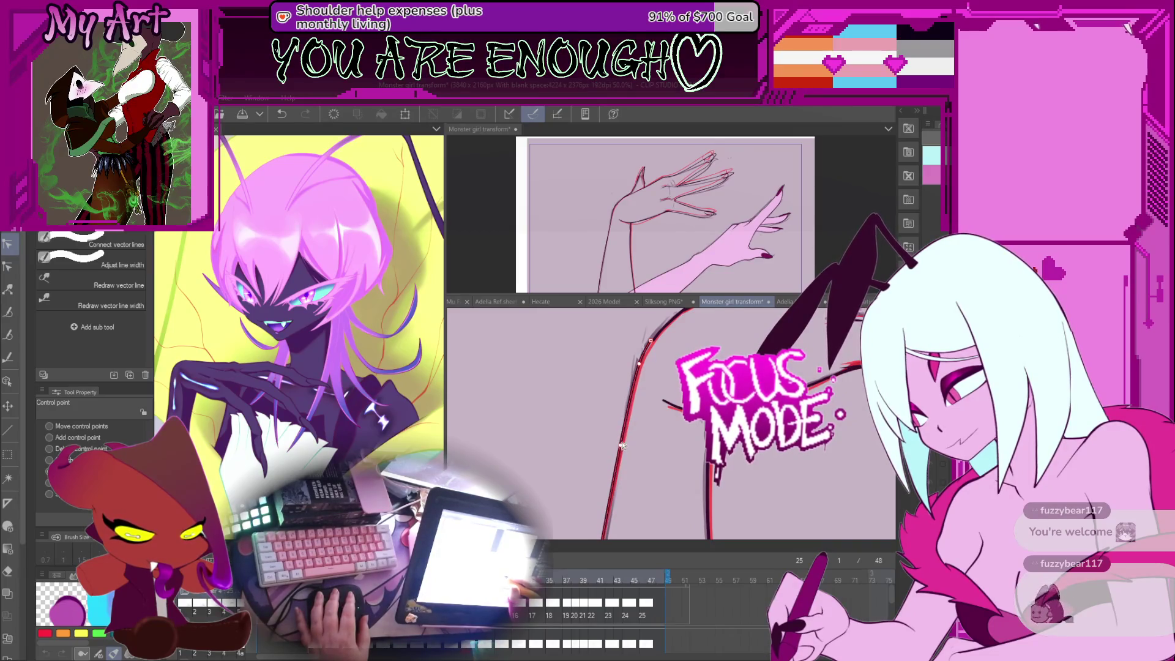
{"action": "left_click_drag", "start_coordinate": [648, 363], "coordinate": [630, 406]}
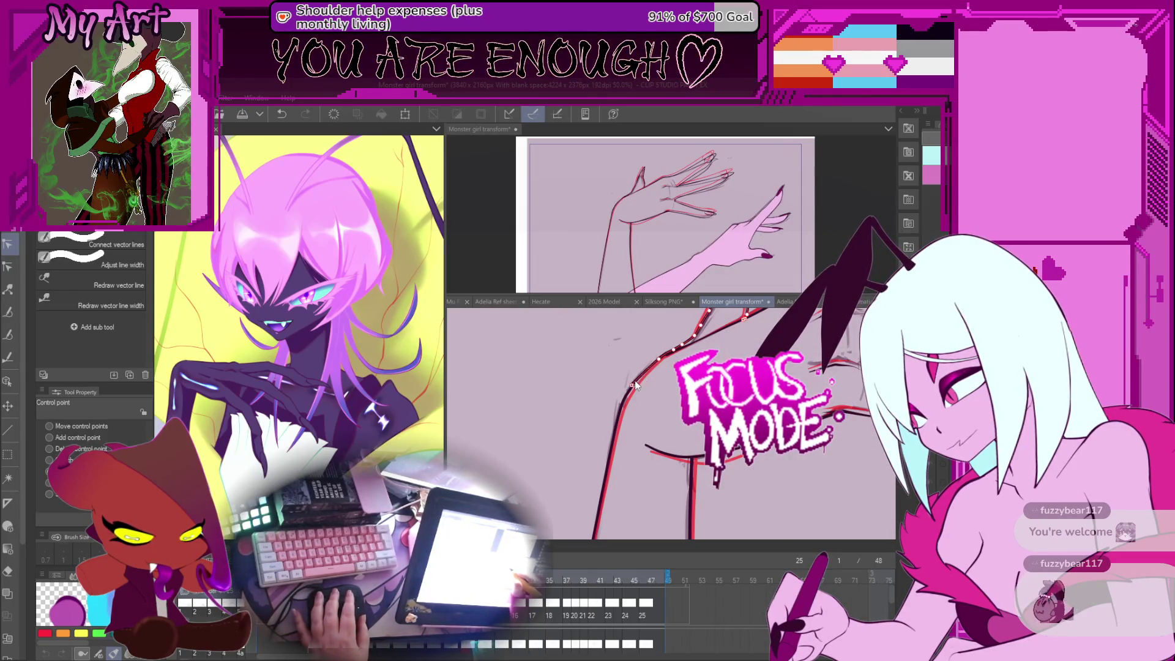
{"action": "scroll", "coordinate": [639, 376], "scroll_direction": "up", "scroll_amount": 3}
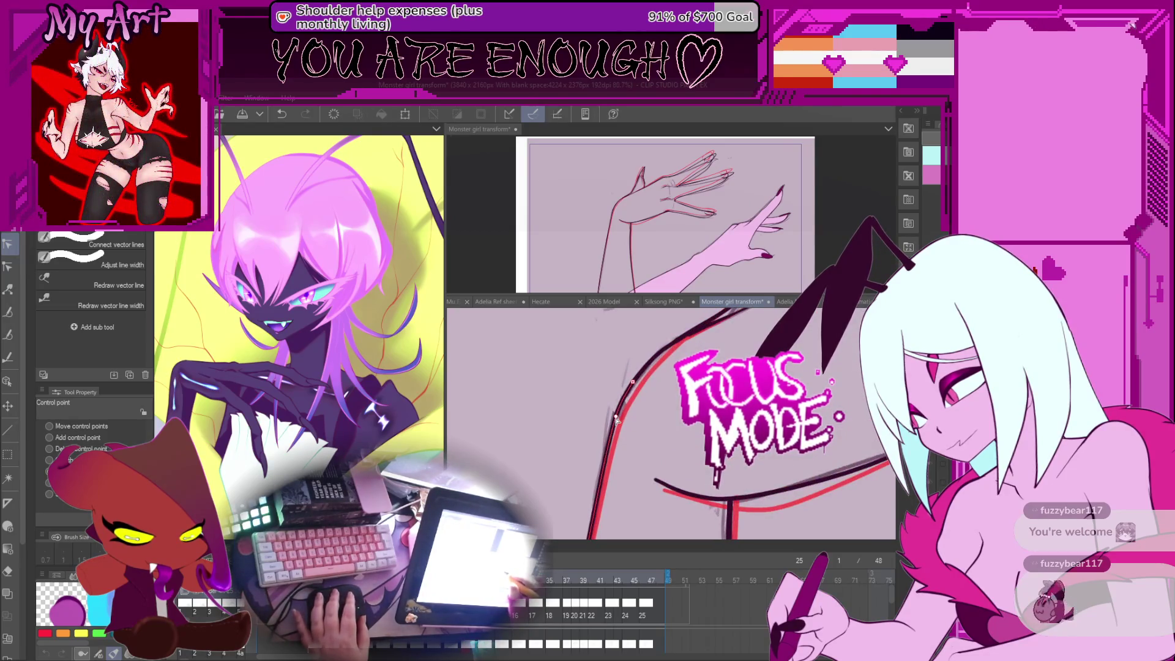
{"action": "key", "text": "^"}
{"action": "key", "text": "^"}
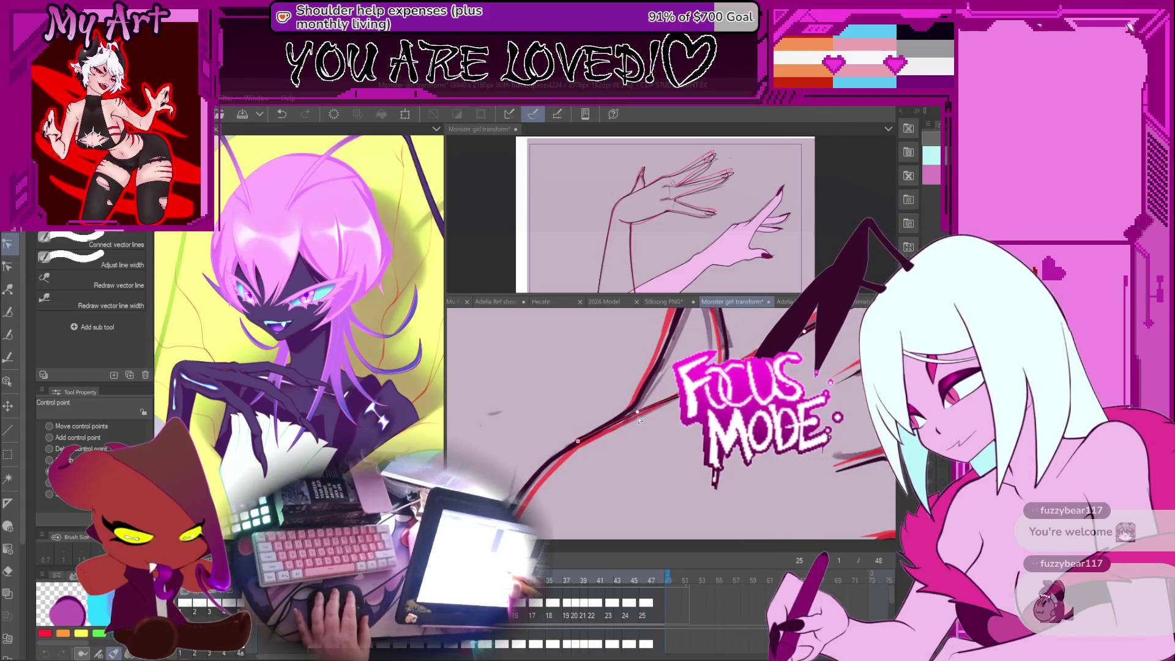
{"action": "mouse_move", "coordinate": [638, 418]}
{"action": "left_mouse_down"}
{"action": "mouse_move", "coordinate": [619, 449]}
{"action": "mouse_move", "coordinate": [647, 438]}
{"action": "mouse_move", "coordinate": [638, 398]}
{"action": "mouse_move", "coordinate": [614, 464]}
{"action": "left_mouse_up"}
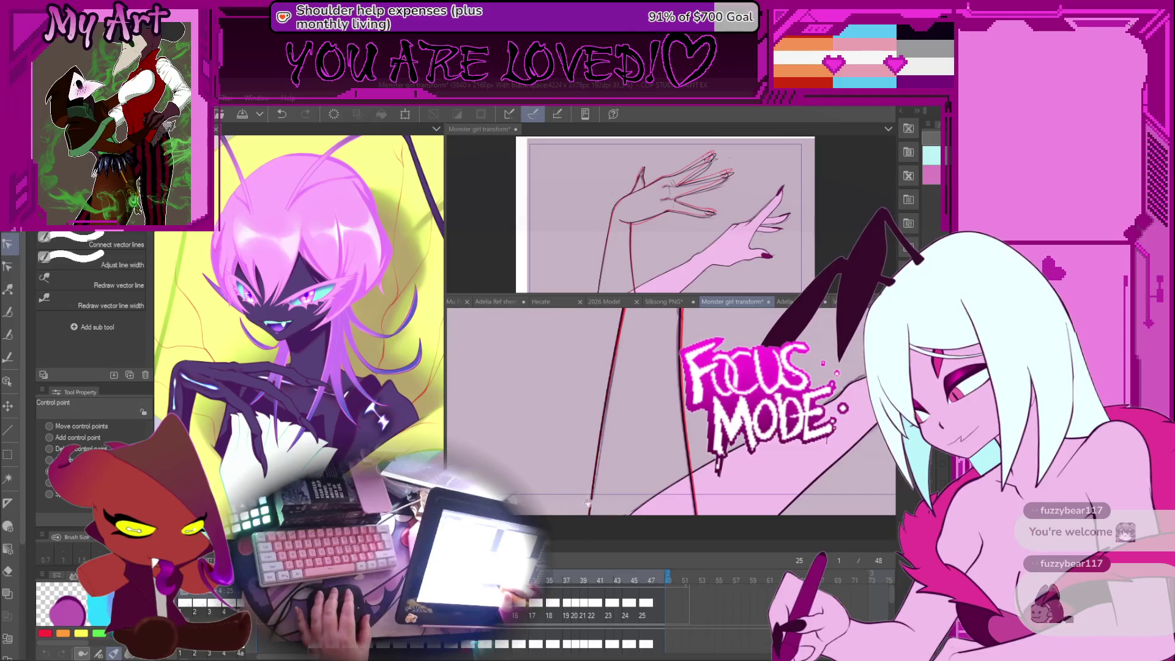
{"action": "left_click_drag", "start_coordinate": [604, 480], "coordinate": [606, 450]}
Step between frames 23 and 25 to compare onion skin, finishing on frame 25.
{"action": "key", "text": "Right"}
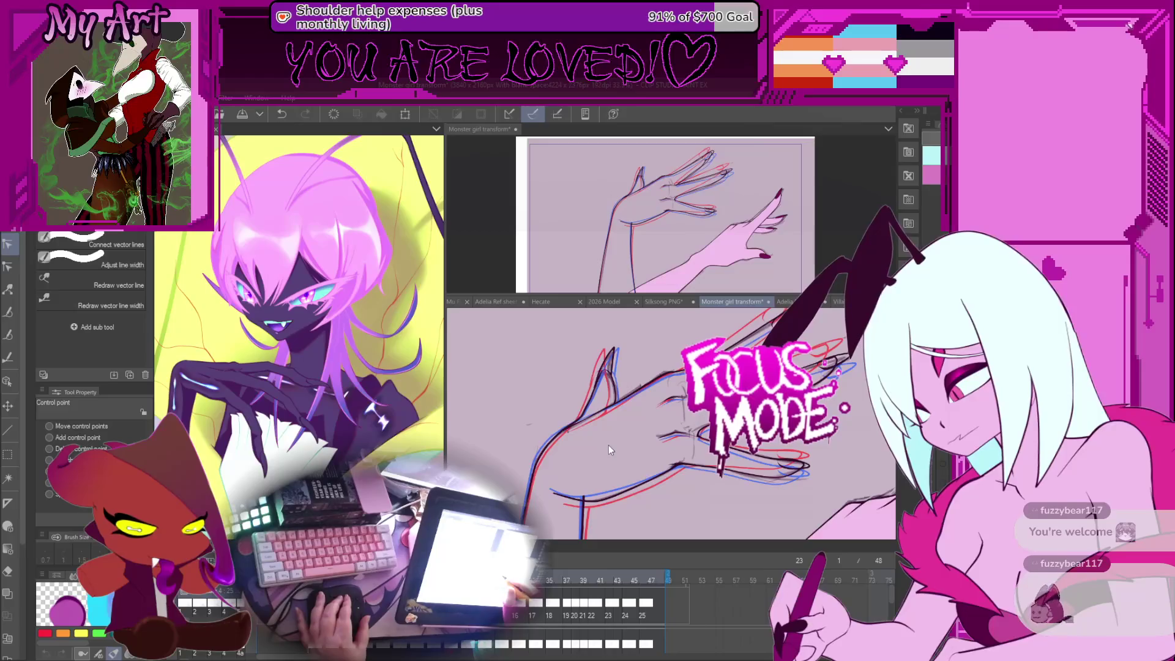
{"action": "key", "text": "Right"}
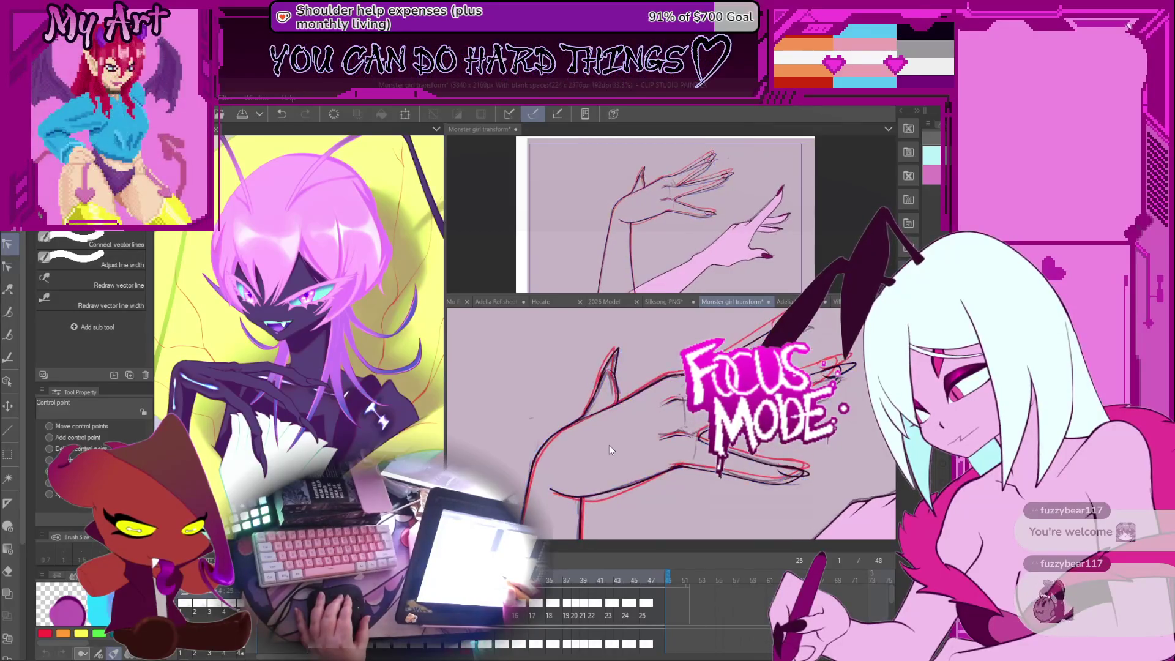
{"action": "key", "text": "Right"}
{"action": "mouse_move", "coordinate": [625, 411]}
{"action": "left_mouse_down"}
{"action": "mouse_move", "coordinate": [608, 399]}
{"action": "mouse_move", "coordinate": [594, 431]}
{"action": "left_mouse_up"}
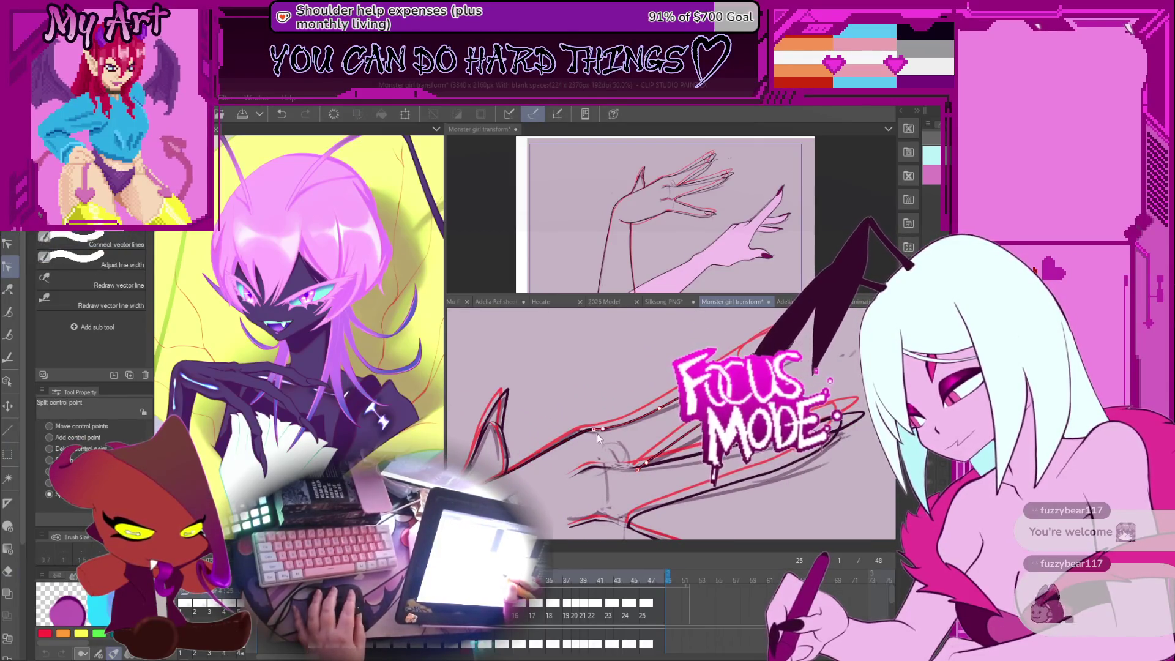
Move the finger vector lines slightly down and right, rotate them into alignment, and confirm.
{"action": "left_click_drag", "start_coordinate": [596, 434], "coordinate": [620, 422]}
{"action": "key", "text": "o"}
{"action": "left_click", "coordinate": [620, 421]}
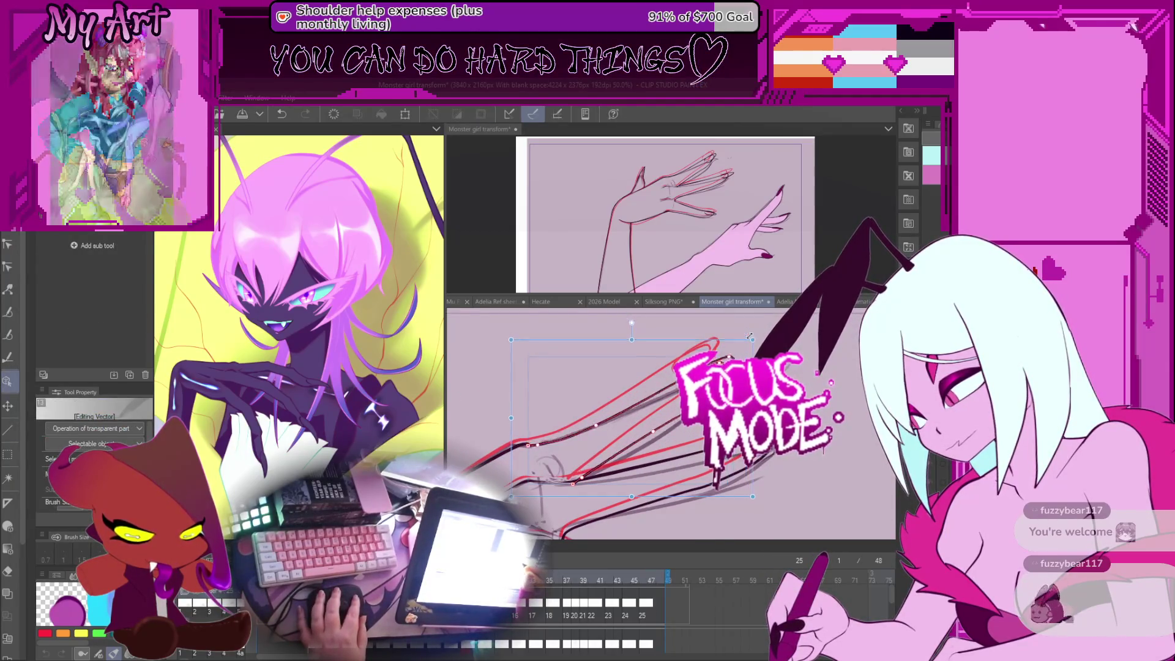
{"action": "left_click", "coordinate": [756, 343]}
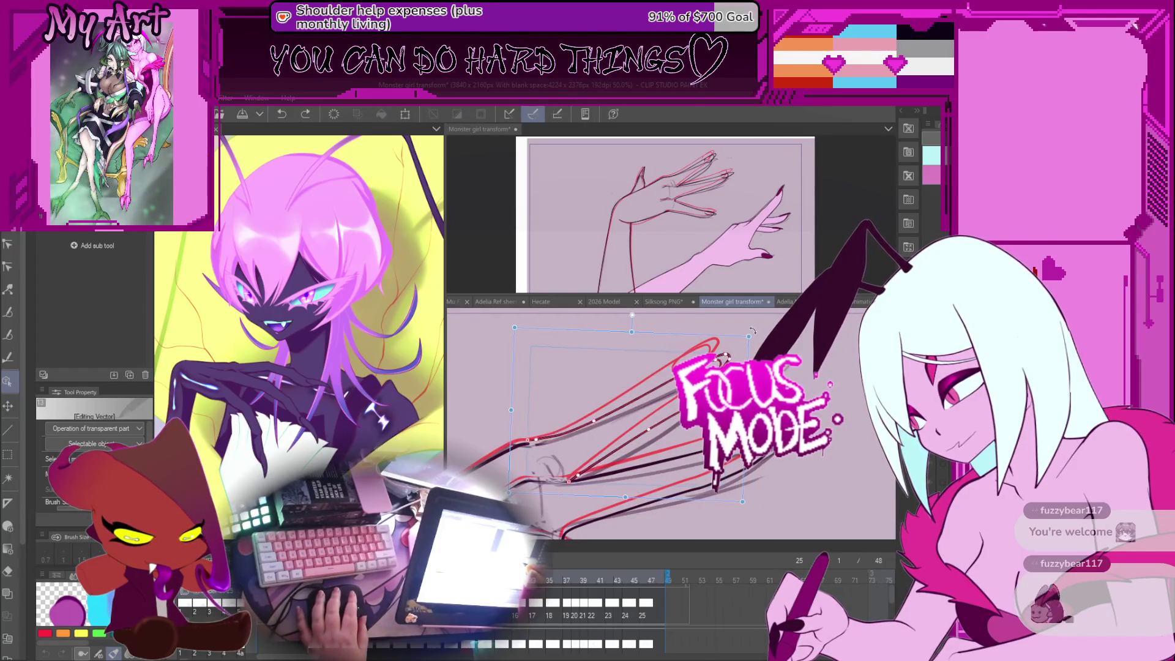
{"action": "left_click_drag", "start_coordinate": [612, 416], "coordinate": [613, 421]}
{"action": "scroll", "coordinate": [690, 422], "scroll_direction": "up", "scroll_amount": 3}
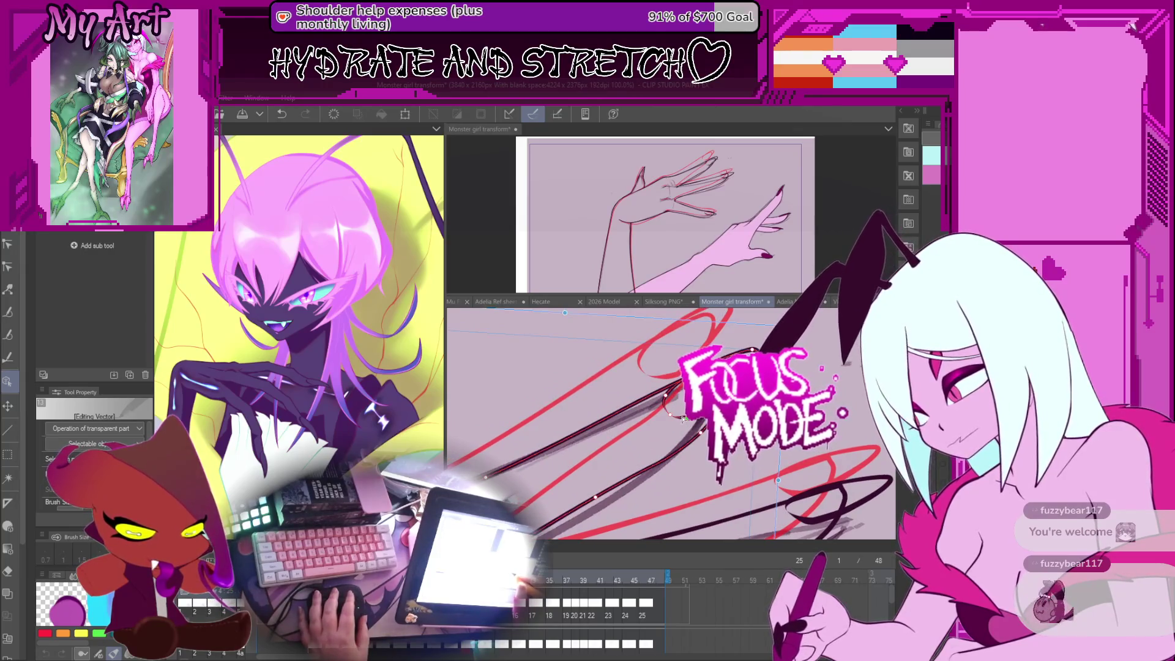
{"action": "left_click_drag", "start_coordinate": [692, 422], "coordinate": [664, 409]}
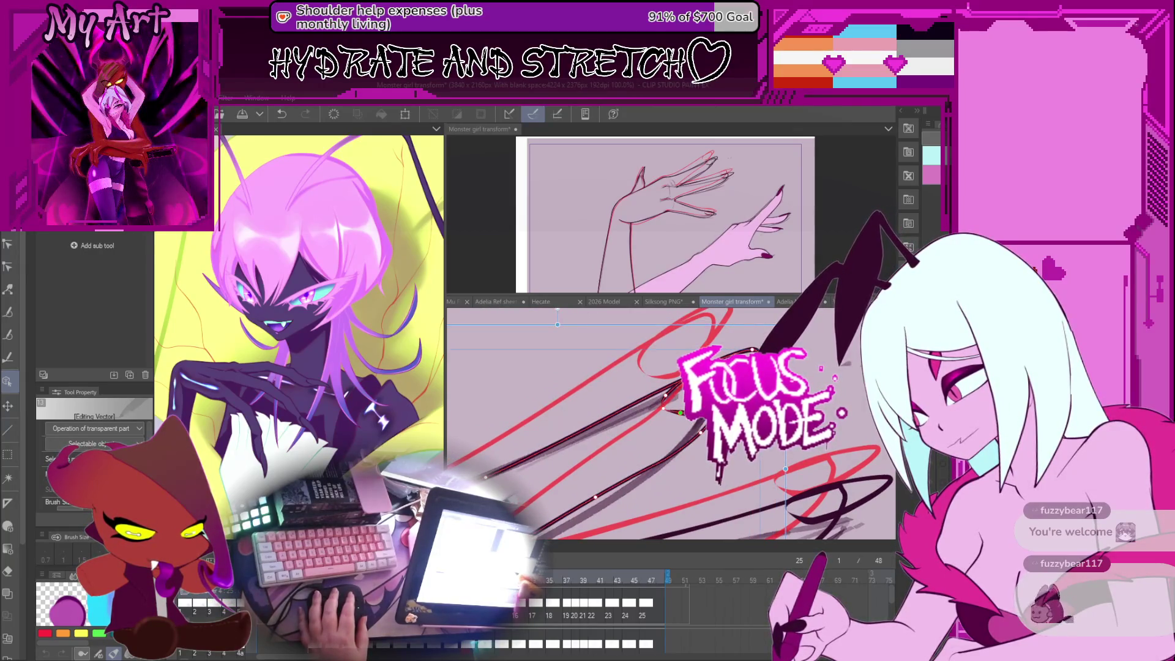
{"action": "key", "text": "Return"}
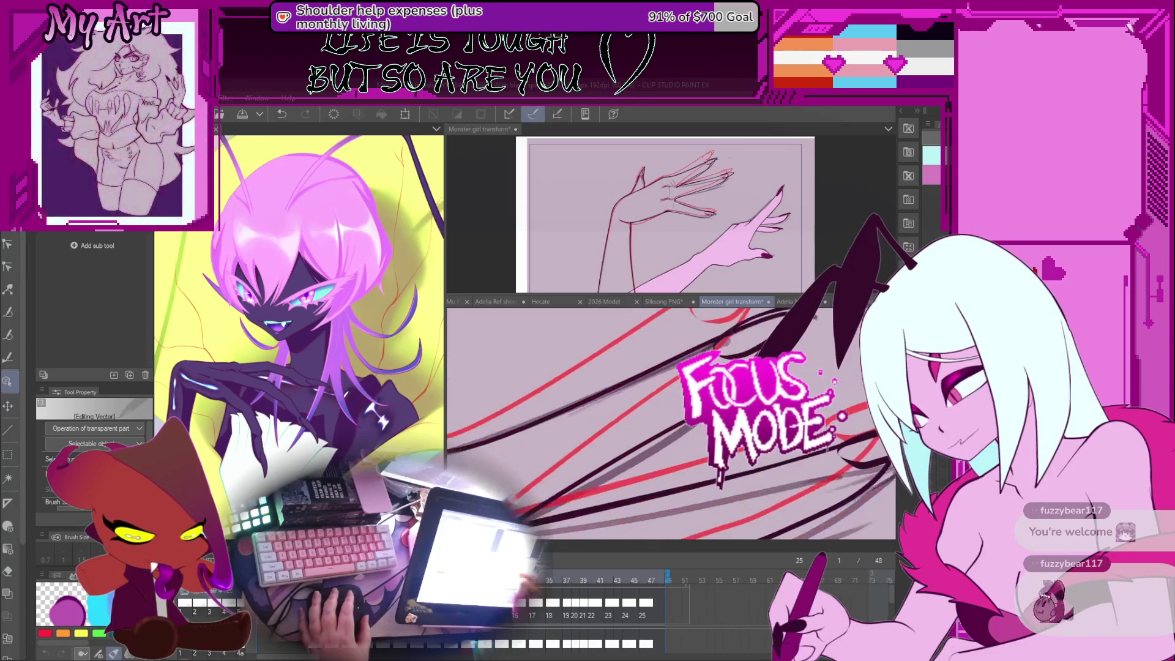
Pan along the arm to check the moved strokes and select another arm line.
{"action": "mouse_move", "coordinate": [603, 396]}
{"action": "left_mouse_down"}
{"action": "mouse_move", "coordinate": [664, 446]}
{"action": "mouse_move", "coordinate": [605, 425]}
{"action": "left_mouse_up"}
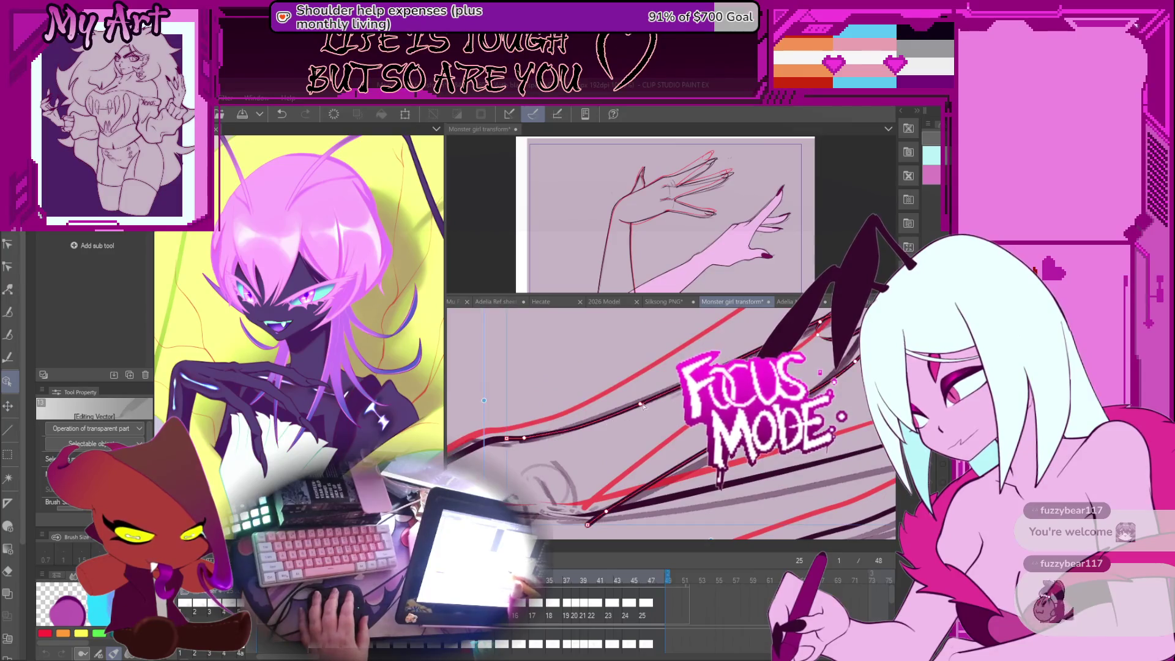
{"action": "left_click_drag", "start_coordinate": [524, 439], "coordinate": [650, 402]}
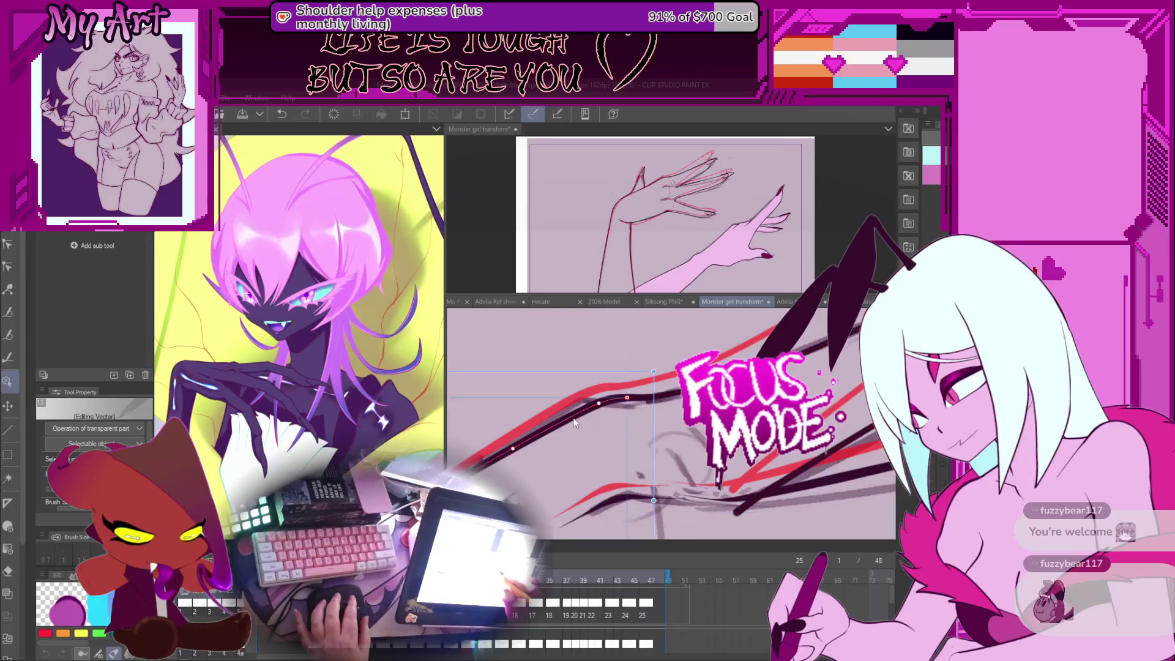
{"action": "mouse_move", "coordinate": [575, 422]}
{"action": "left_mouse_down"}
{"action": "mouse_move", "coordinate": [671, 406]}
{"action": "mouse_move", "coordinate": [610, 416]}
{"action": "left_mouse_up"}
{"action": "left_click", "coordinate": [609, 417]}
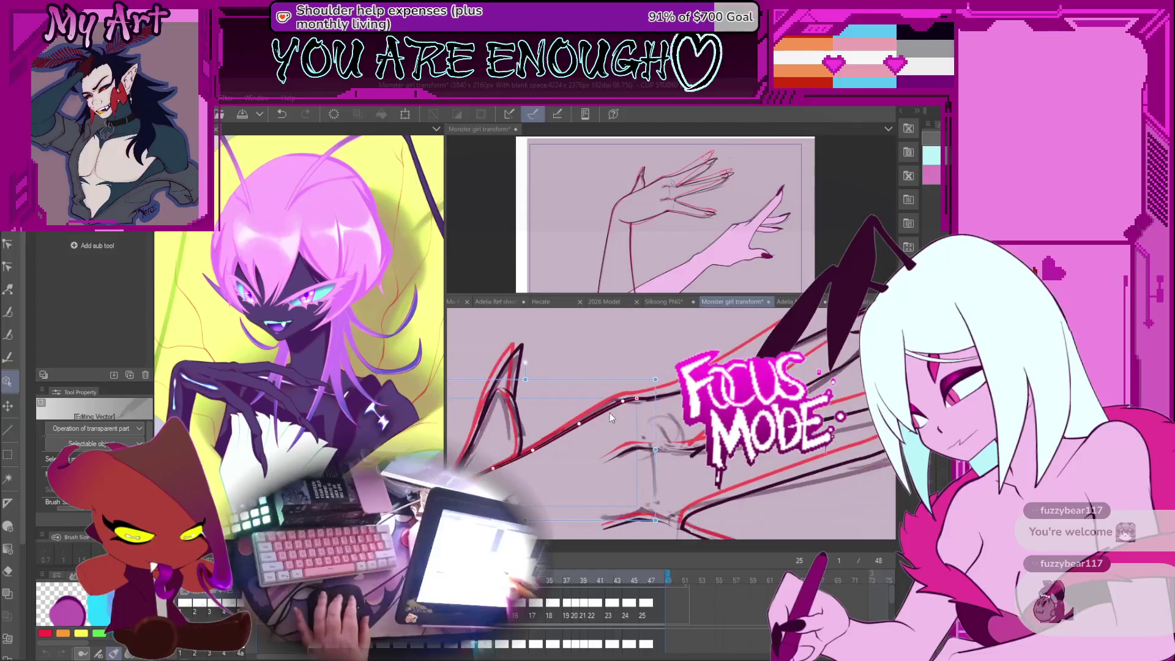
{"action": "key", "text": "Left"}
{"action": "key", "text": "Left"}
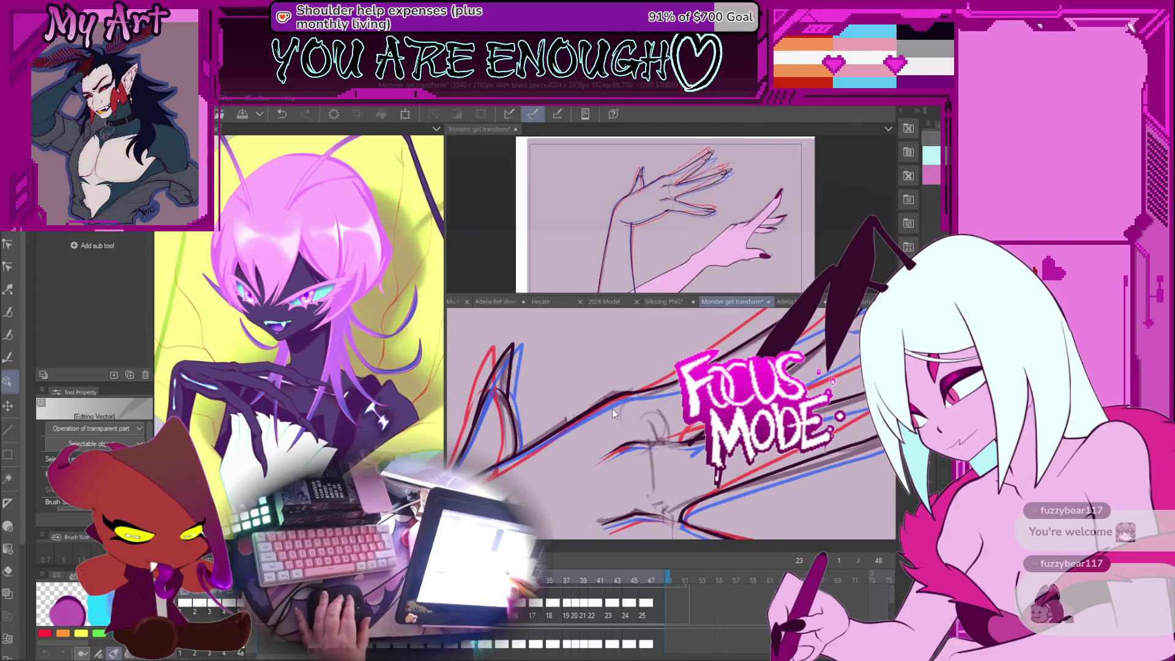
{"action": "key", "text": "Right"}
{"action": "key", "text": "Right"}
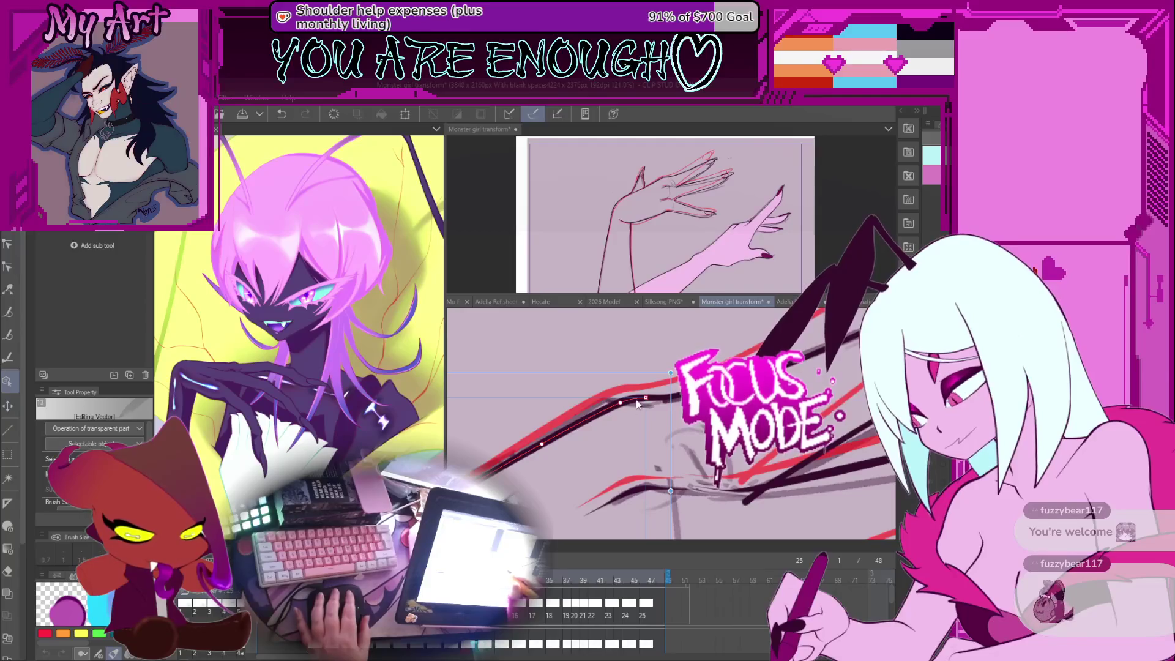
{"action": "scroll", "coordinate": [639, 407], "scroll_direction": "down", "scroll_amount": 1}
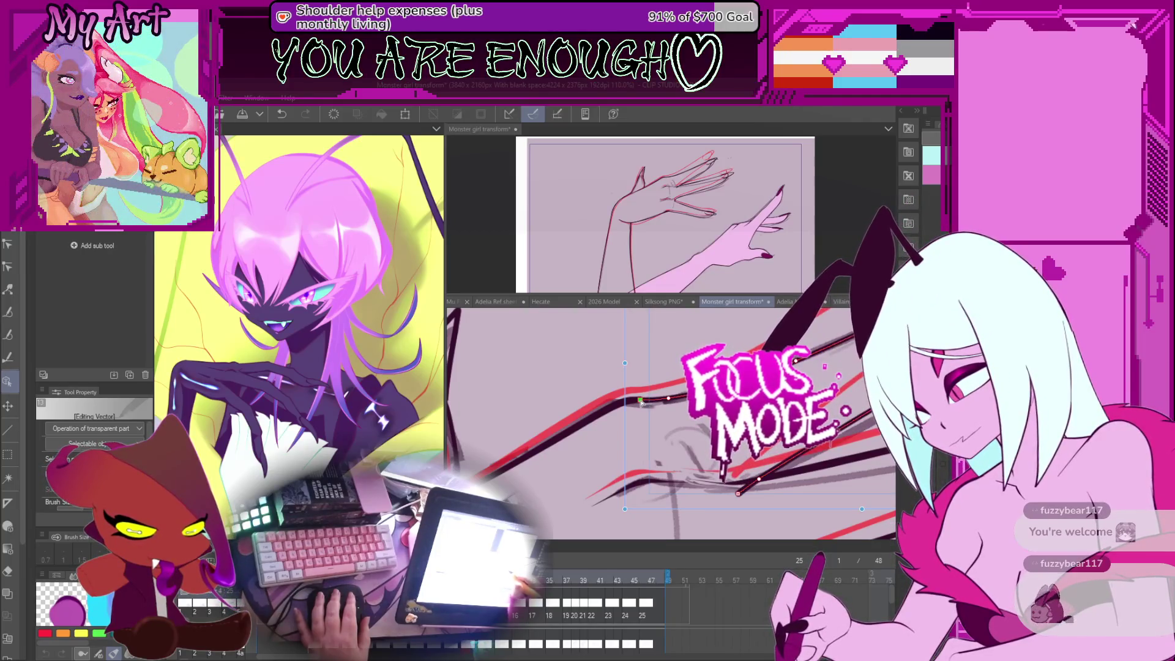
{"action": "left_click_drag", "start_coordinate": [723, 457], "coordinate": [607, 441]}
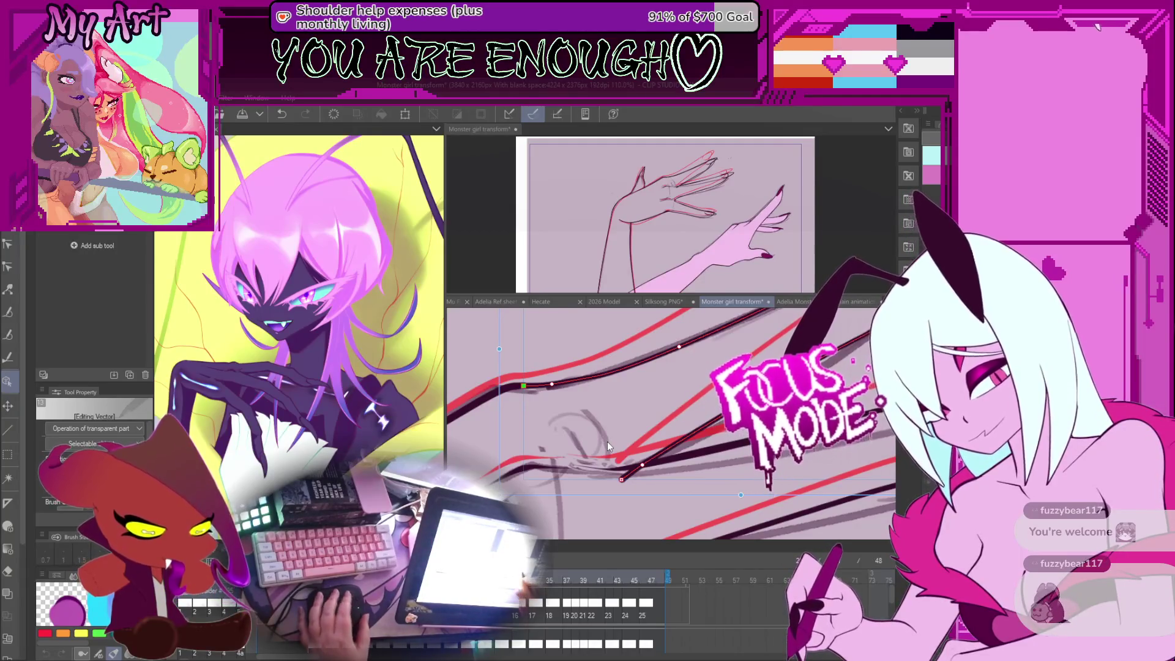
{"action": "scroll", "coordinate": [607, 441], "scroll_direction": "down", "scroll_amount": 5}
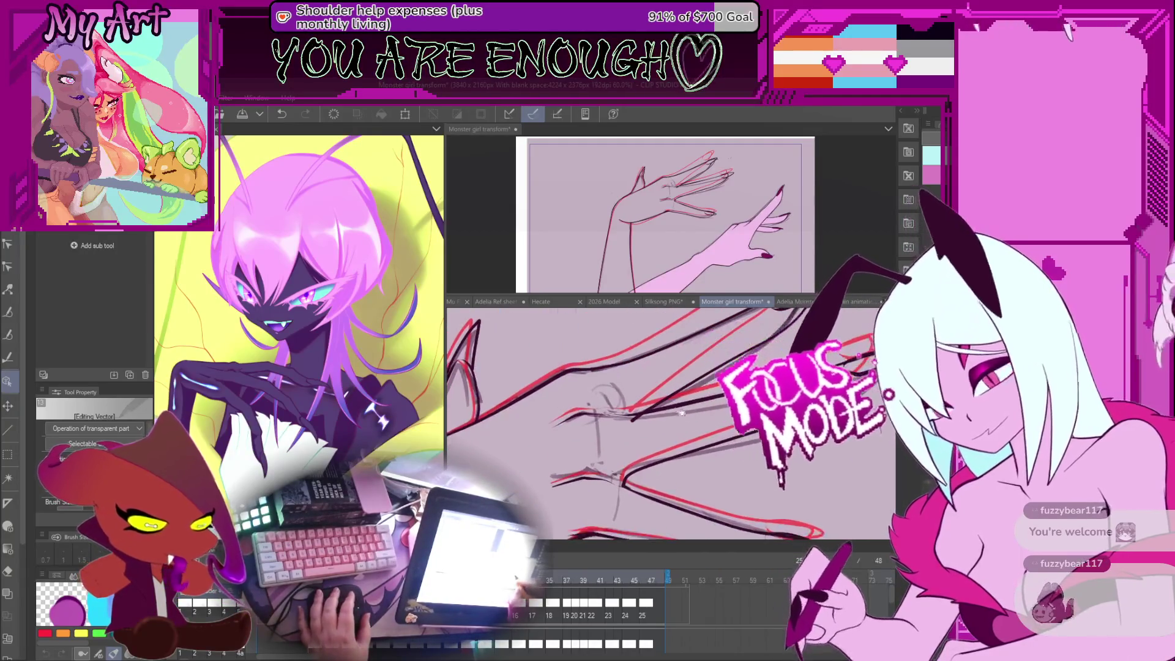
{"action": "scroll", "coordinate": [681, 413], "scroll_direction": "down", "scroll_amount": 1}
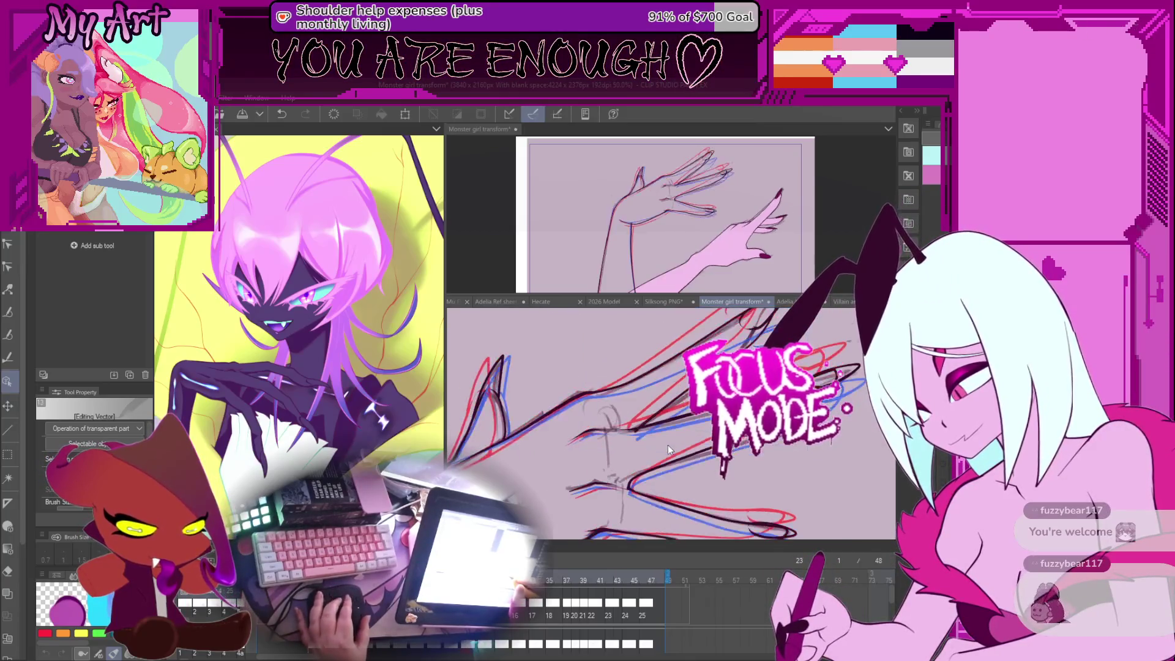
{"action": "key", "text": "Right"}
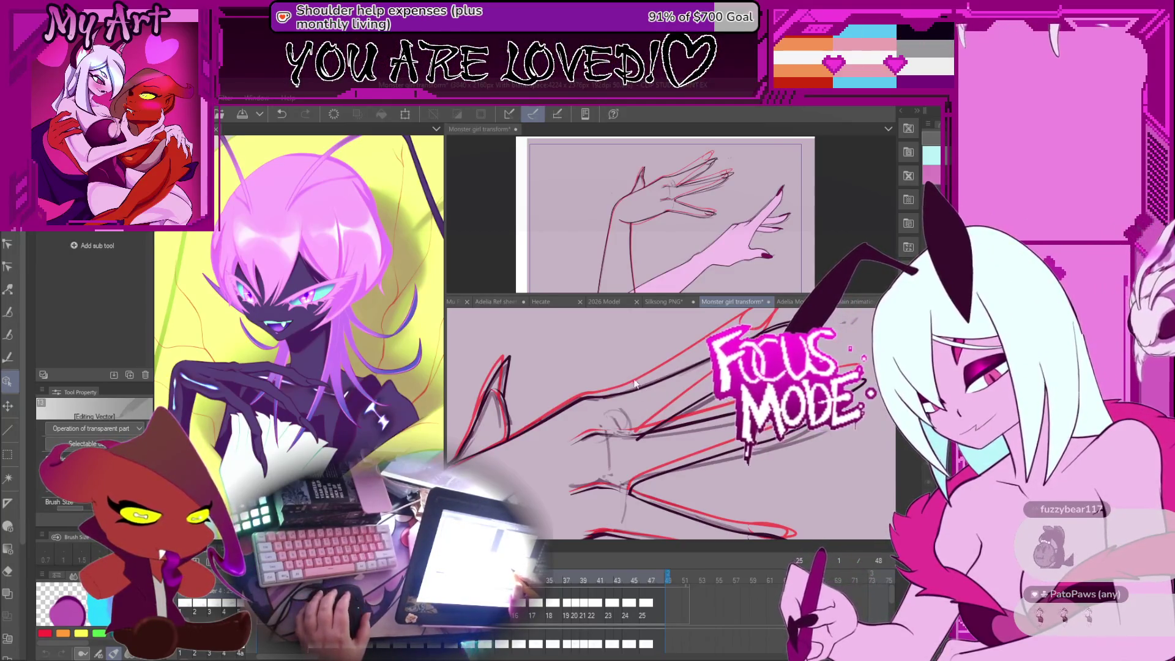
Zoom in close and select a vector line on the arm, following its strokes.
{"action": "scroll", "coordinate": [634, 385], "scroll_direction": "up", "scroll_amount": 3}
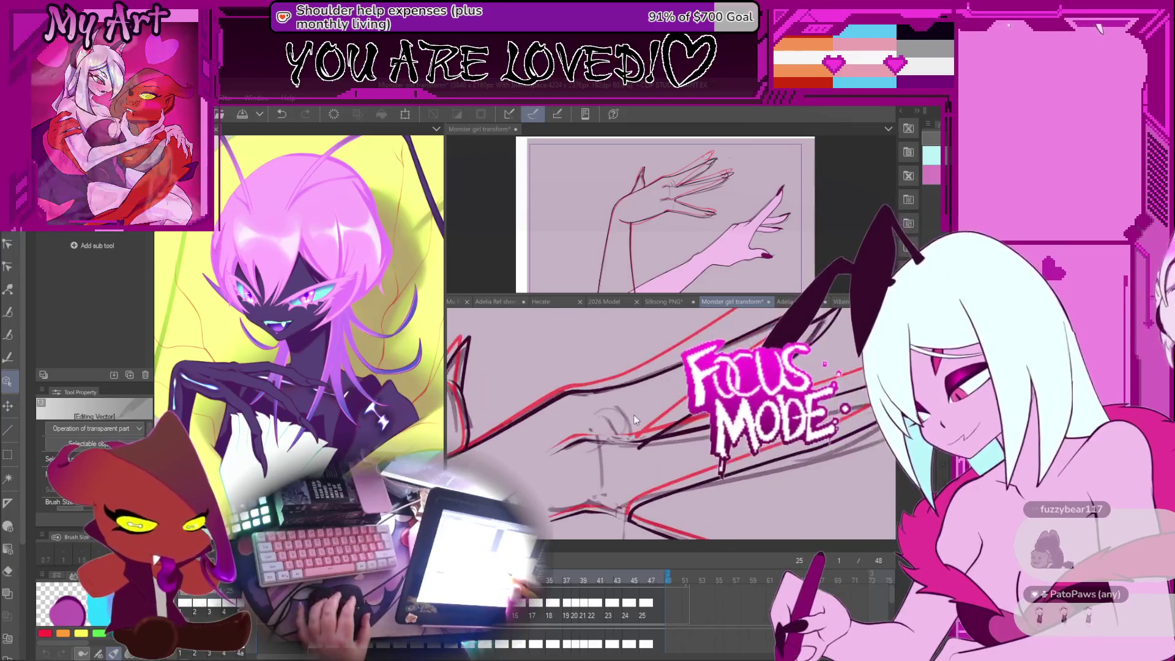
{"action": "scroll", "coordinate": [633, 413], "scroll_direction": "up", "scroll_amount": 2}
{"action": "scroll", "coordinate": [633, 414], "scroll_direction": "up", "scroll_amount": 2}
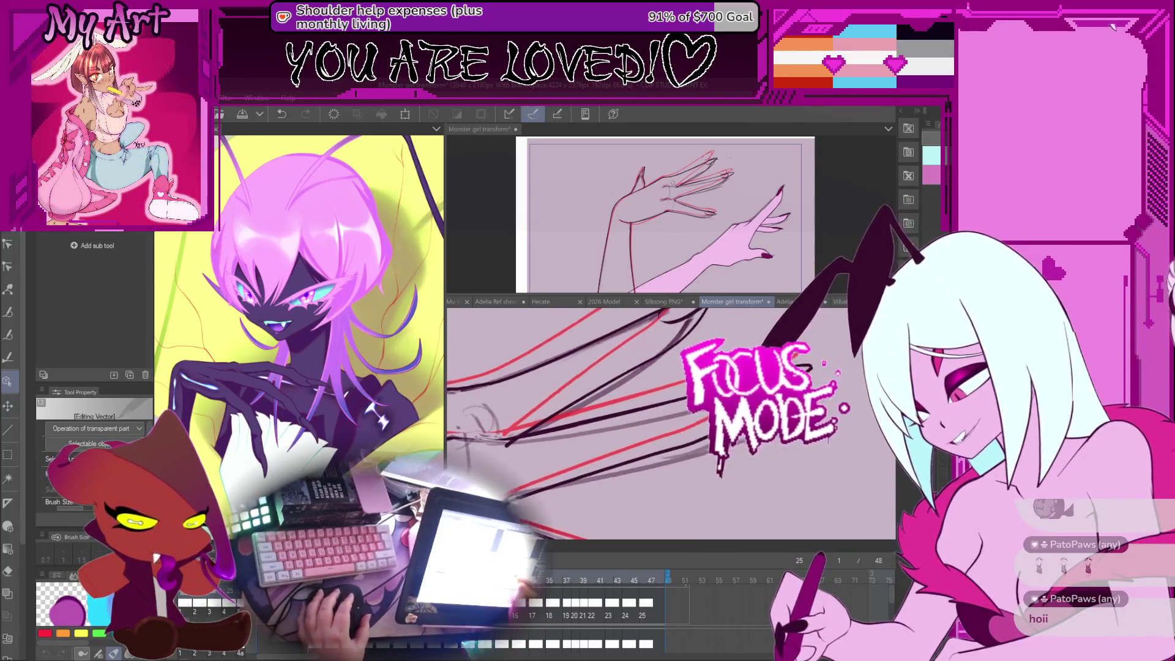
{"action": "left_click", "coordinate": [826, 370]}
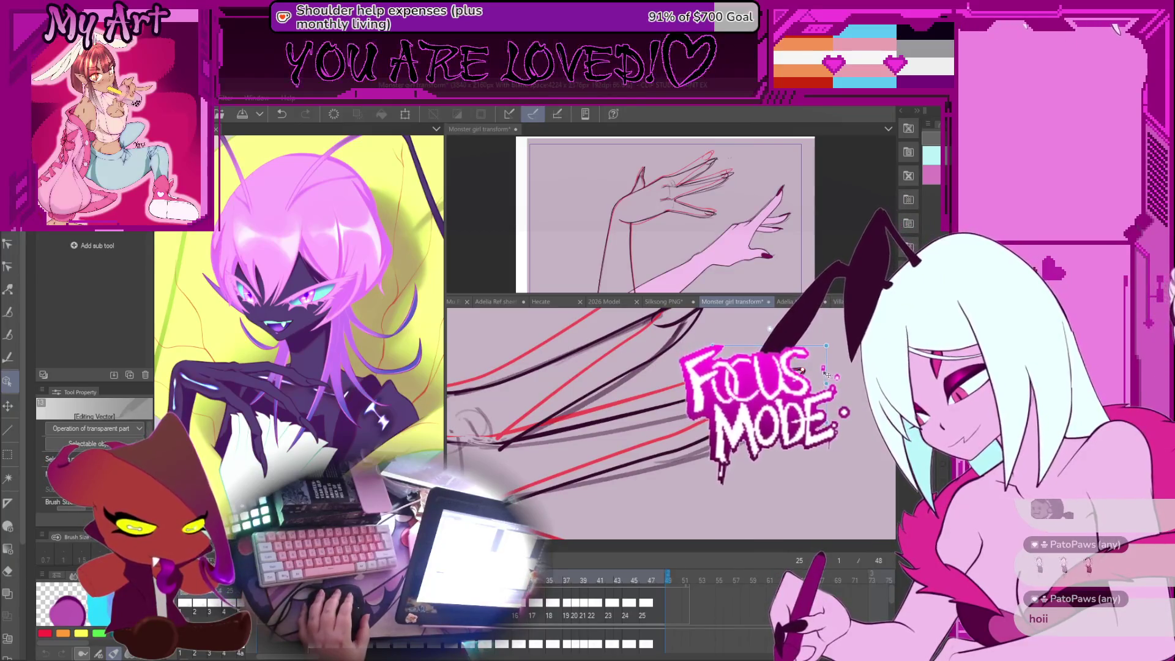
{"action": "scroll", "coordinate": [638, 470], "scroll_direction": "up", "scroll_amount": 2}
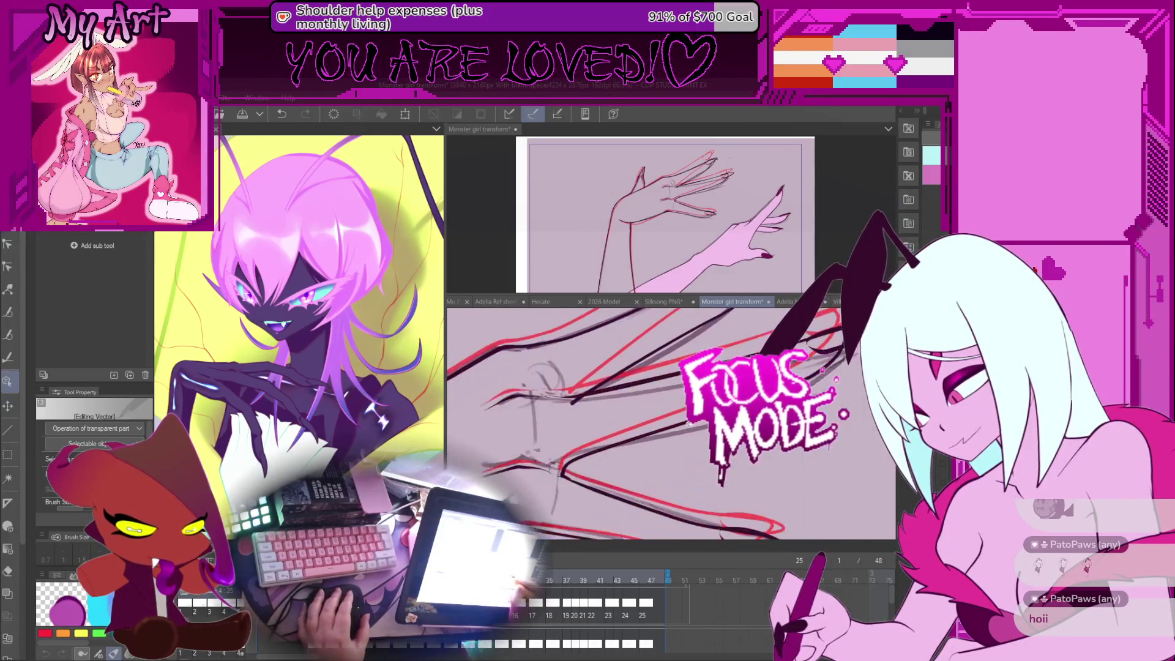
{"action": "mouse_move", "coordinate": [673, 439]}
{"action": "left_mouse_down"}
{"action": "mouse_move", "coordinate": [817, 355]}
{"action": "mouse_move", "coordinate": [836, 374]}
{"action": "left_mouse_up"}
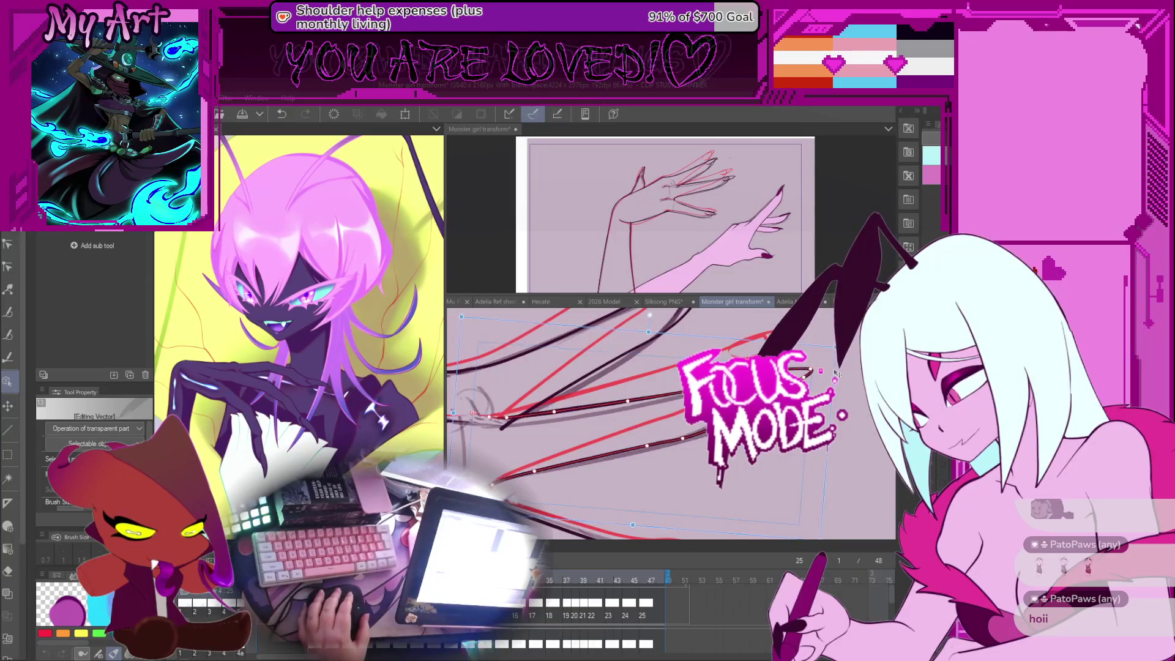
Fit the whole frame in view and play the animation to review the motion.
{"action": "scroll", "coordinate": [835, 373], "scroll_direction": "down", "scroll_amount": 3}
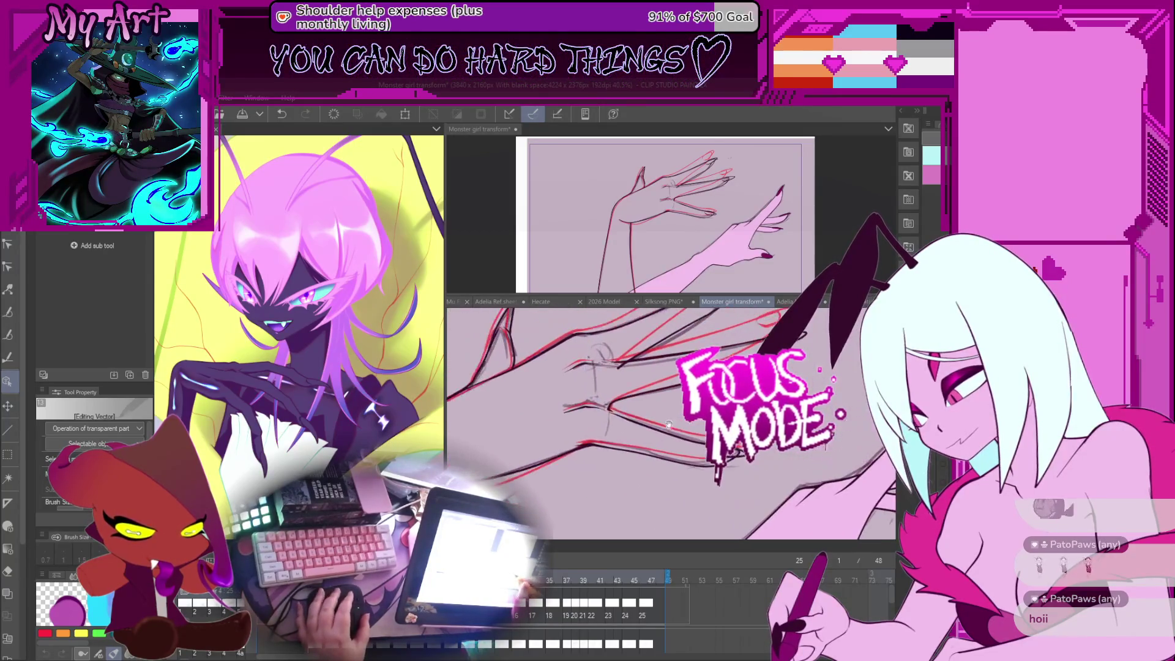
{"action": "scroll", "coordinate": [701, 445], "scroll_direction": "down", "scroll_amount": 3}
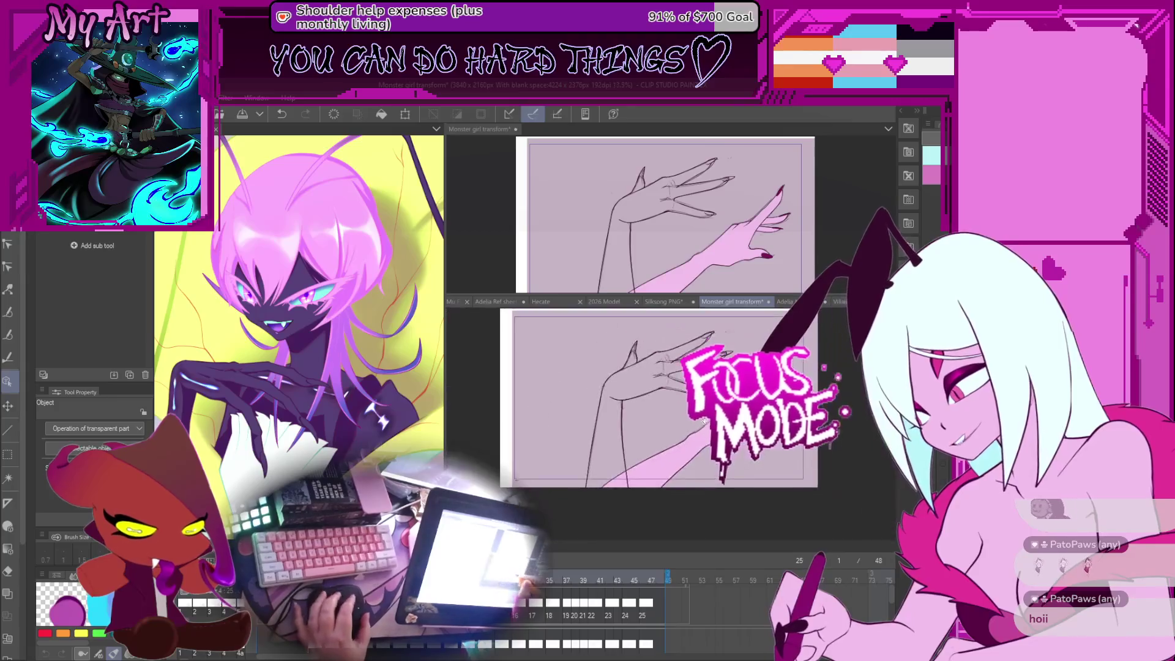
{"action": "scroll", "coordinate": [673, 409], "scroll_direction": "up", "scroll_amount": 1}
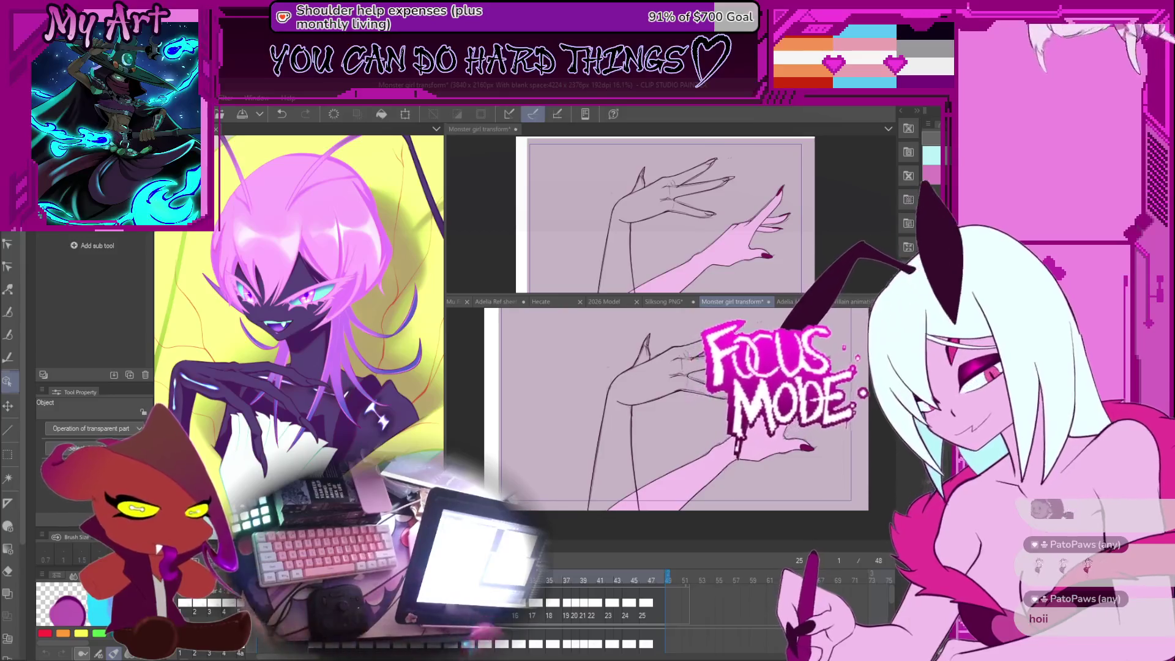
{"action": "key", "text": "Return"}
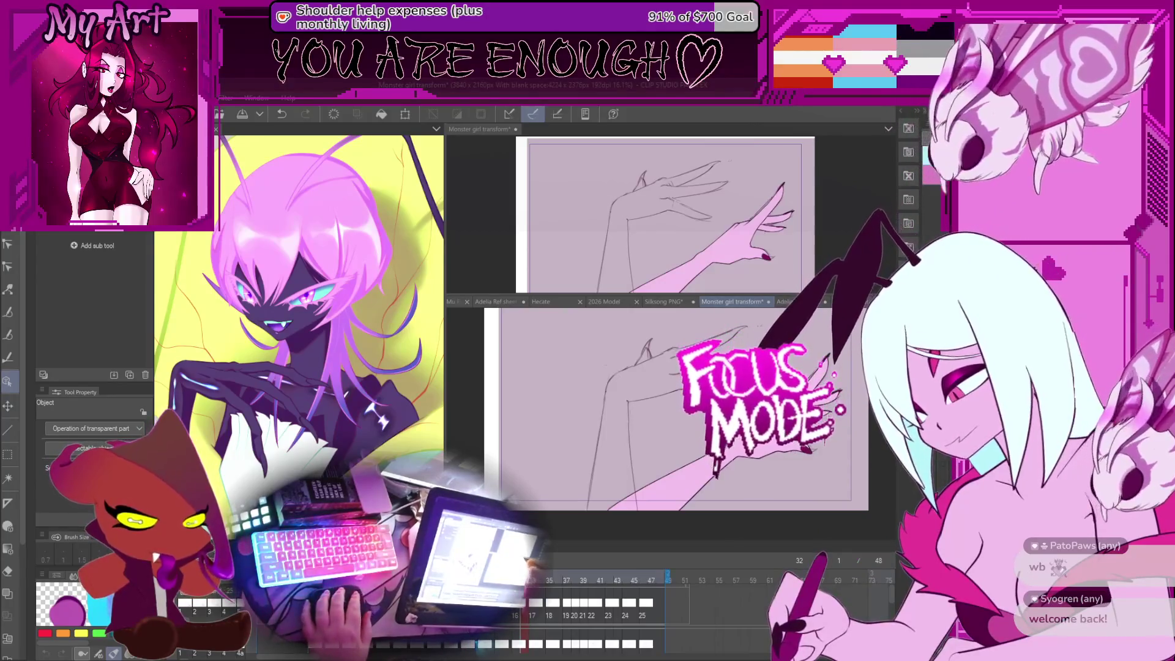
Save the animation, select the vector lineart layer, and rotate the view so the hand lies diagonally.
{"action": "key", "text": "ctrl+s"}
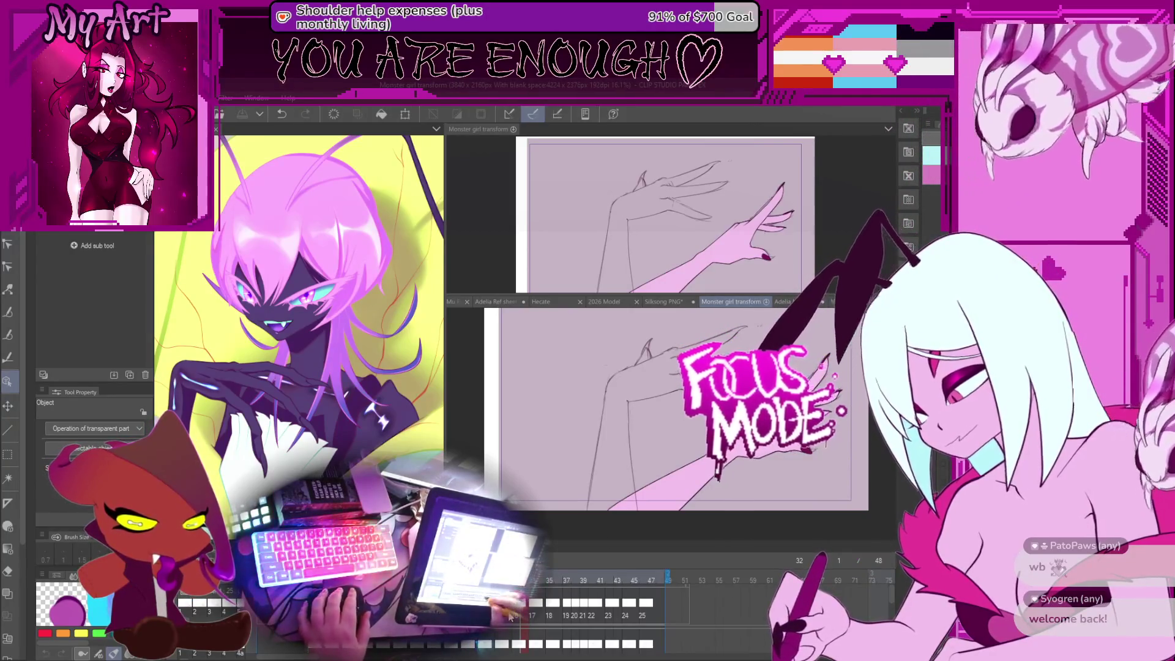
{"action": "left_click", "coordinate": [615, 391]}
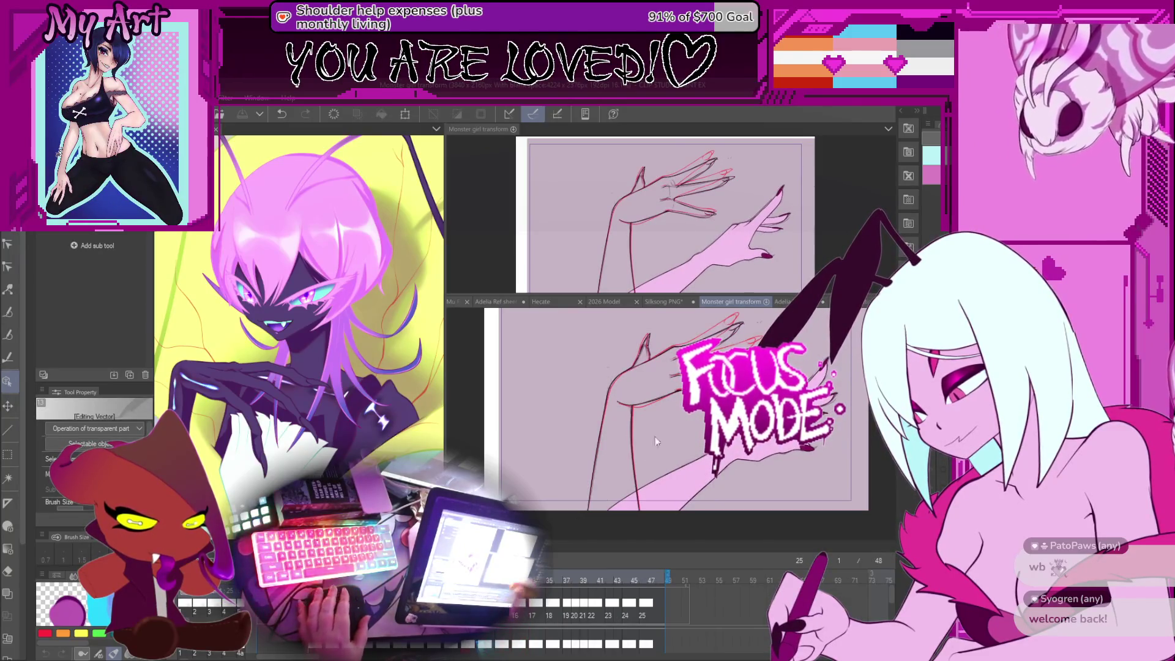
{"action": "scroll", "coordinate": [667, 423], "scroll_direction": "up", "scroll_amount": 5}
{"action": "left_click_drag", "start_coordinate": [612, 416], "coordinate": [684, 445]}
Compare with frame 23, then nudge a stroke's control point near the clawed fingers on frame 25.
{"action": "key", "text": "Left"}
{"action": "key", "text": "Left"}
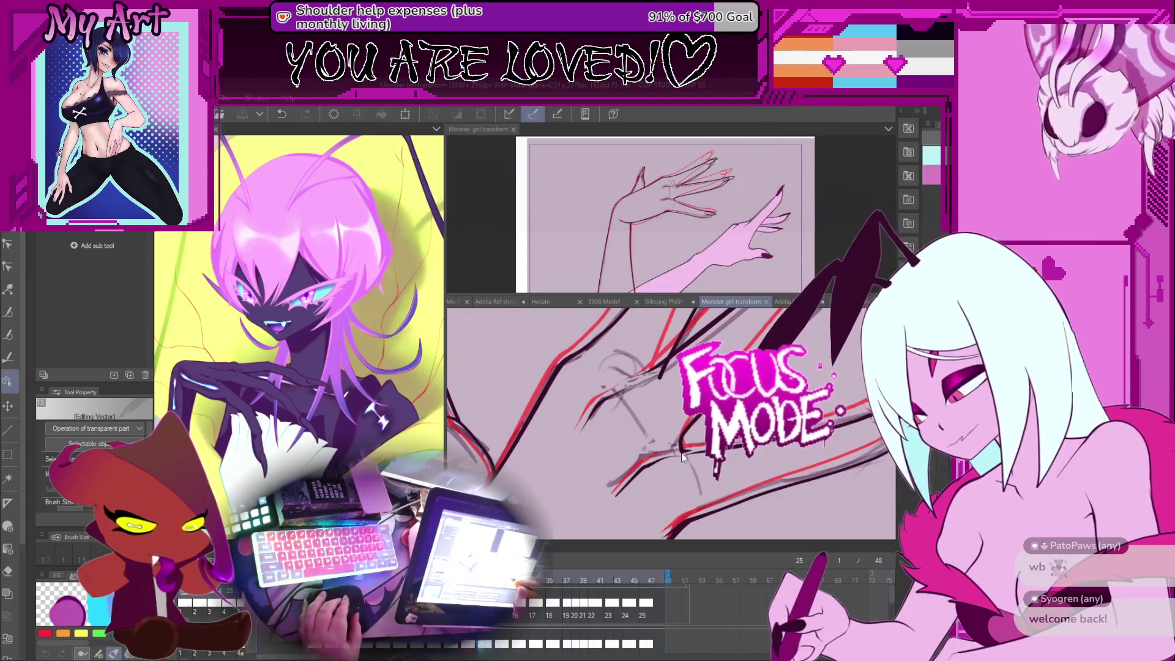
{"action": "key", "text": "Right"}
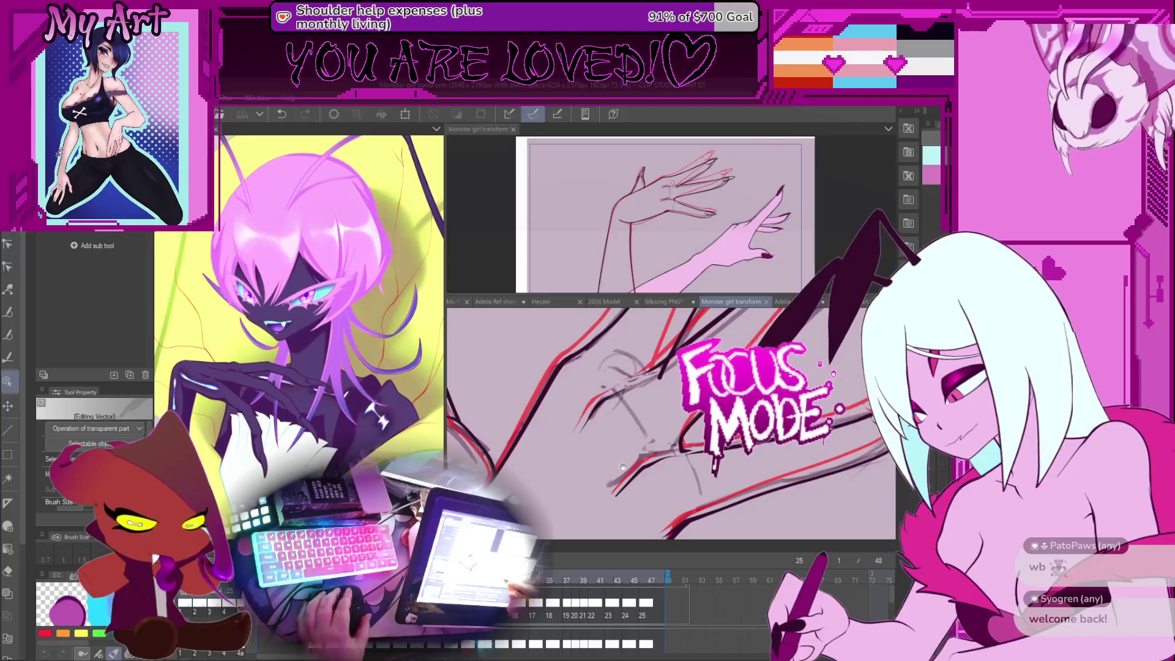
{"action": "key", "text": "Right"}
{"action": "left_click", "coordinate": [665, 460]}
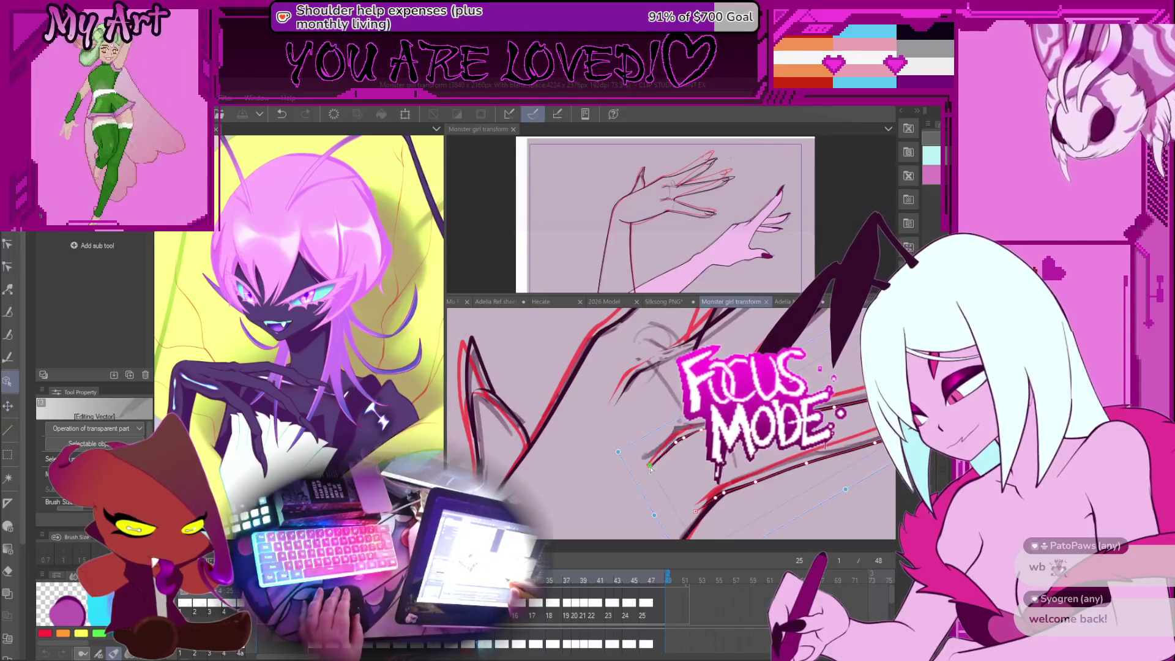
{"action": "left_click_drag", "start_coordinate": [644, 456], "coordinate": [678, 448]}
{"action": "key", "text": "y"}
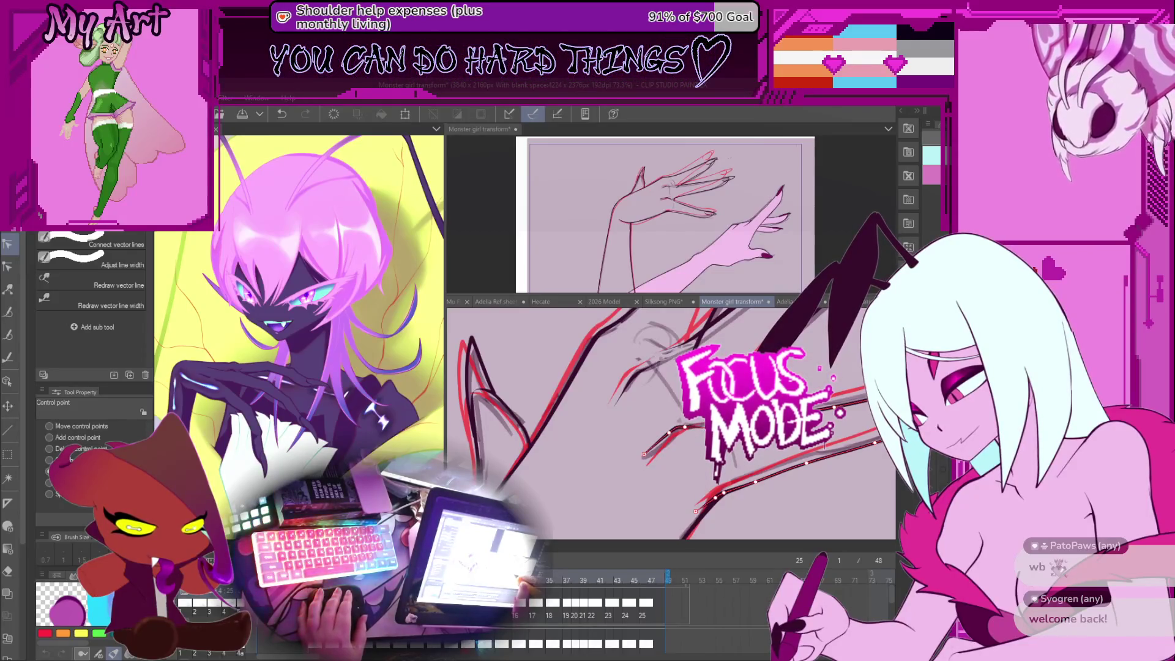
Undo the hand stroke nudge and bring another part of the arm into view.
{"action": "key", "text": "ctrl+z"}
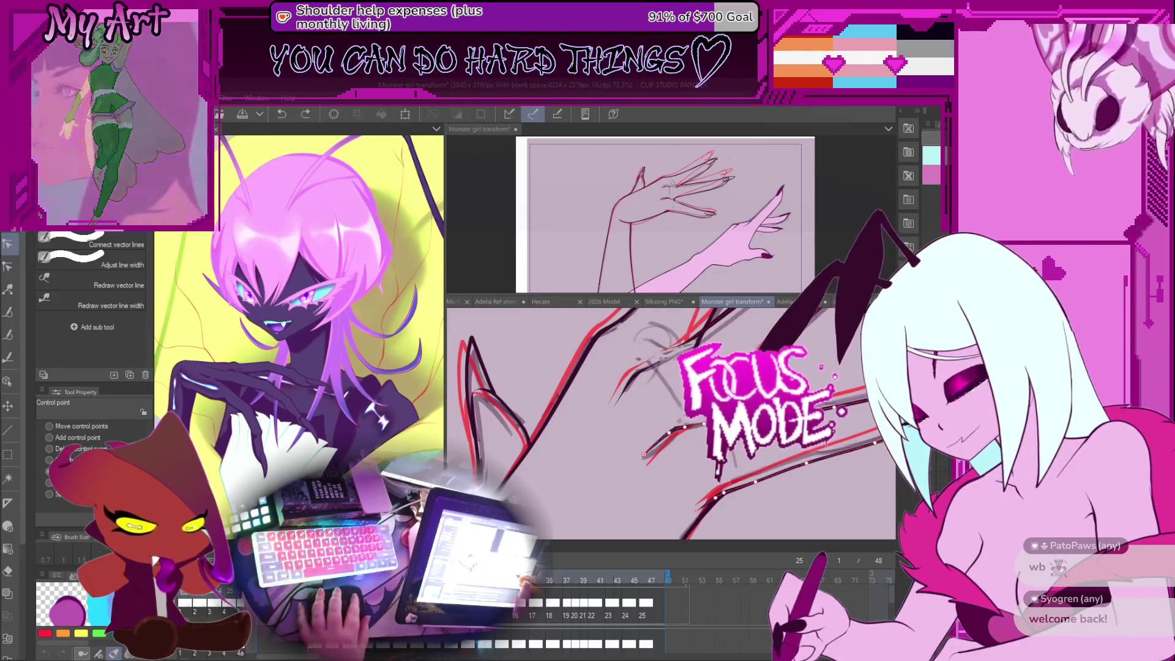
{"action": "left_click_drag", "start_coordinate": [781, 425], "coordinate": [677, 438]}
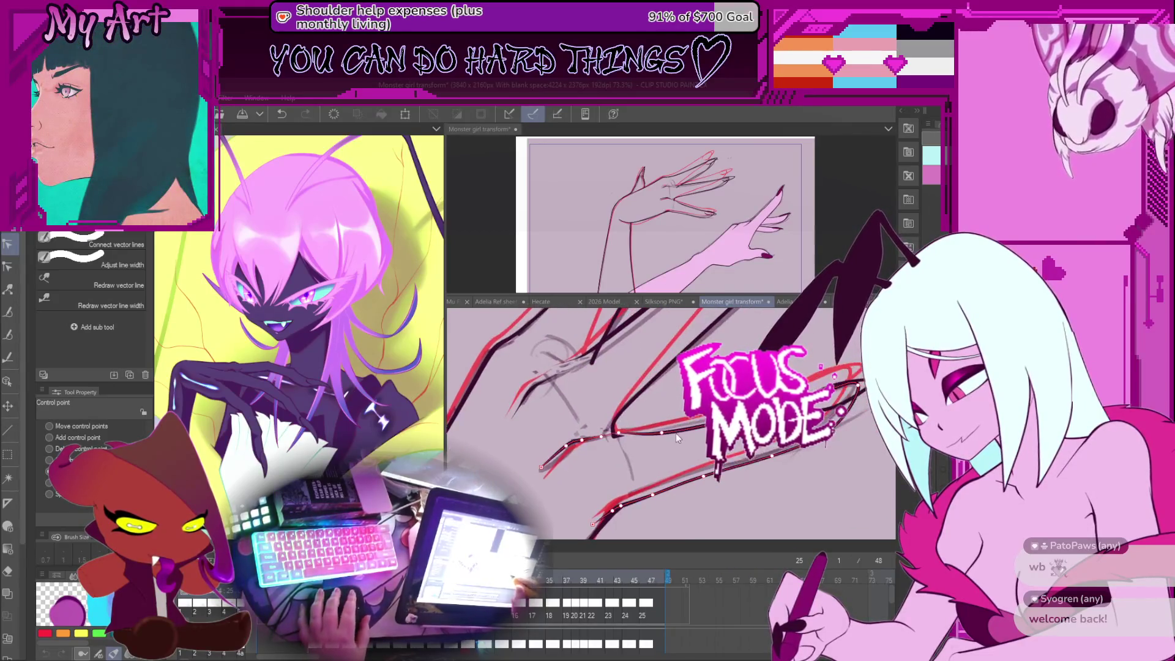
{"action": "scroll", "coordinate": [660, 430], "scroll_direction": "up", "scroll_amount": 3}
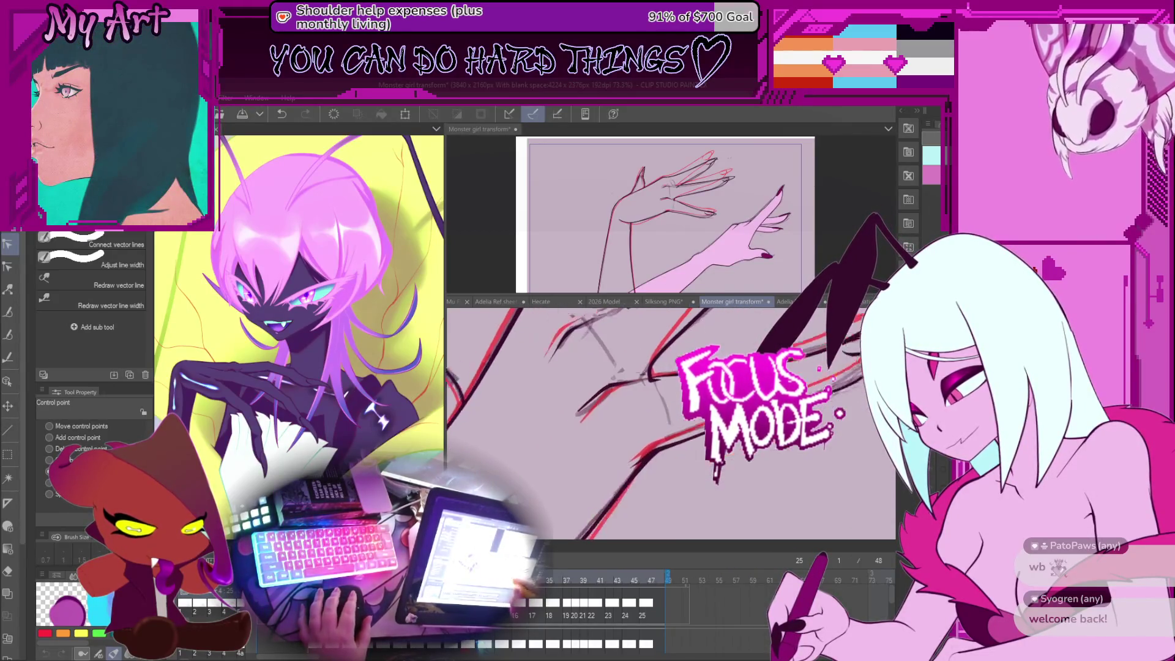
{"action": "left_click_drag", "start_coordinate": [678, 409], "coordinate": [687, 426]}
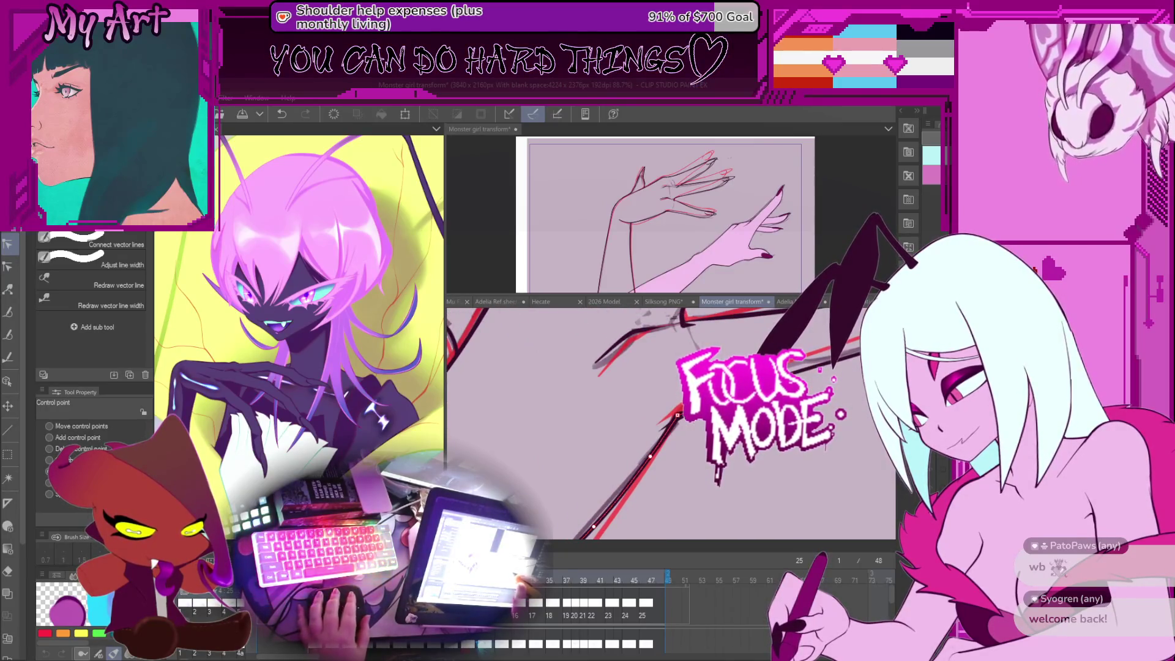
Select the long arm stroke with the Object tool and drag its curve into a new shape.
{"action": "key", "text": "o"}
{"action": "left_click", "coordinate": [683, 420]}
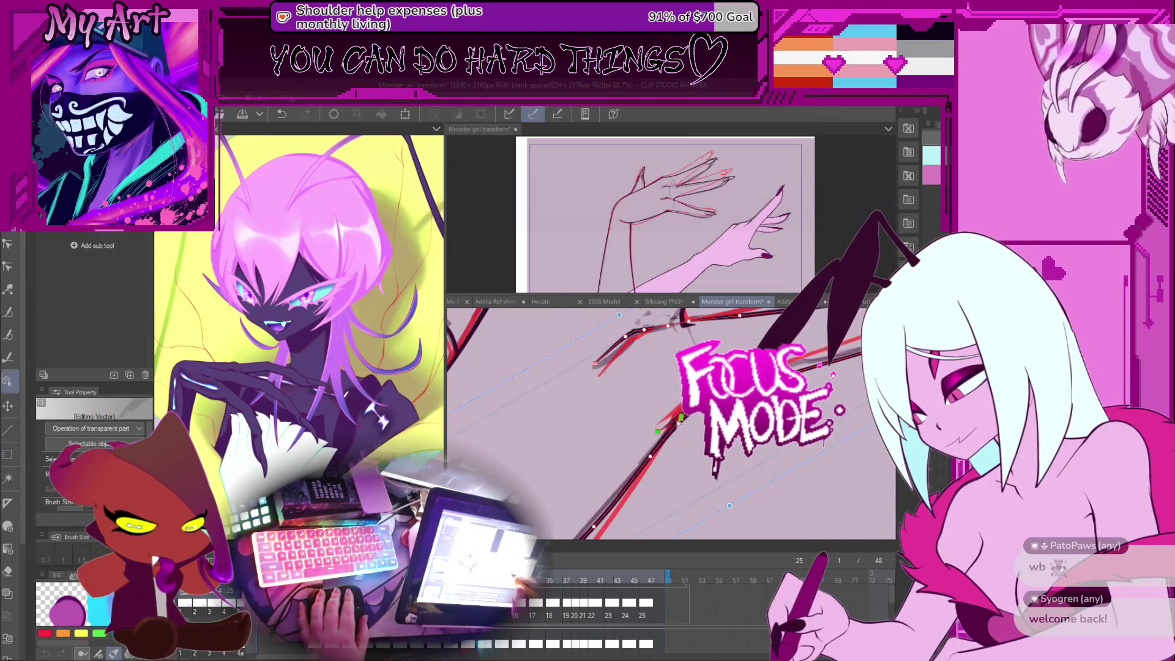
{"action": "mouse_move", "coordinate": [680, 416]}
{"action": "left_mouse_down"}
{"action": "mouse_move", "coordinate": [676, 432]}
{"action": "mouse_move", "coordinate": [610, 448]}
{"action": "left_mouse_up"}
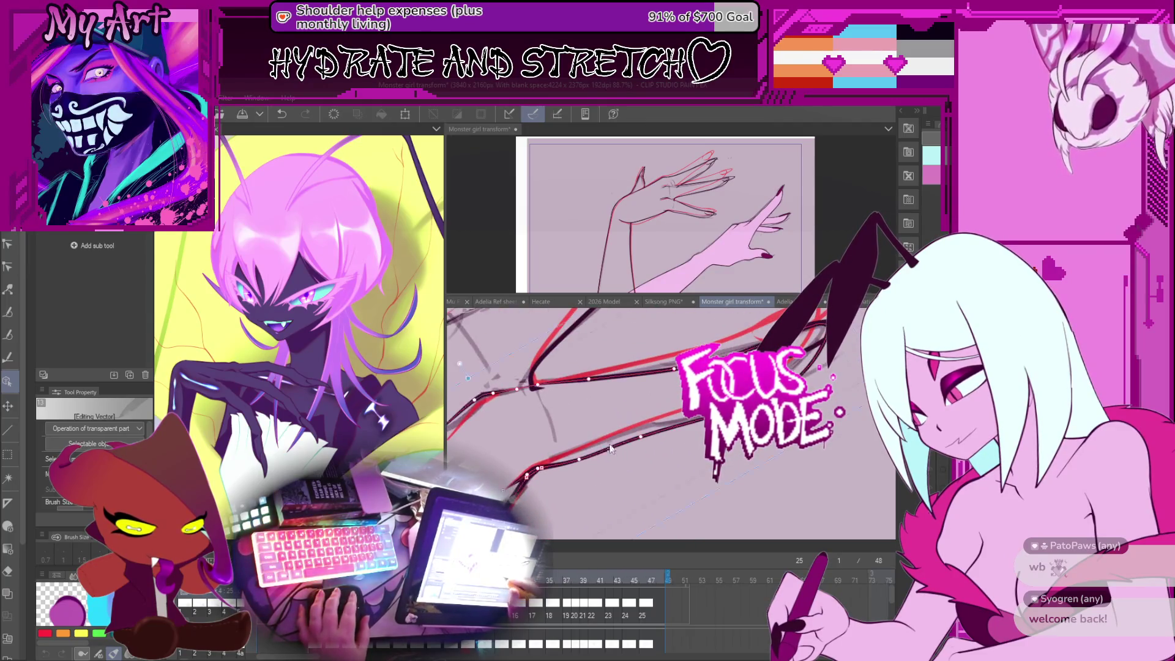
Add a control point to the lower arm stroke, pull it upward and raise its end point.
{"action": "left_click", "coordinate": [578, 453]}
{"action": "mouse_move", "coordinate": [636, 438]}
{"action": "left_mouse_down"}
{"action": "mouse_move", "coordinate": [641, 427]}
{"action": "mouse_move", "coordinate": [631, 447]}
{"action": "mouse_move", "coordinate": [653, 471]}
{"action": "mouse_move", "coordinate": [732, 460]}
{"action": "left_mouse_up"}
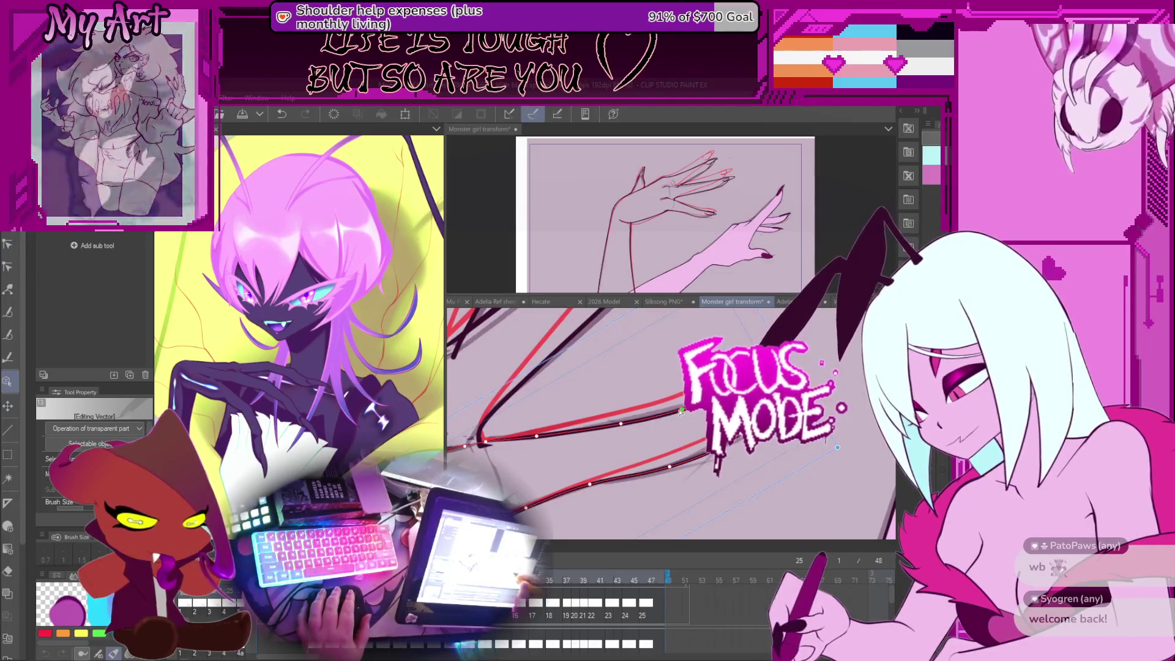
{"action": "left_click_drag", "start_coordinate": [680, 411], "coordinate": [683, 391]}
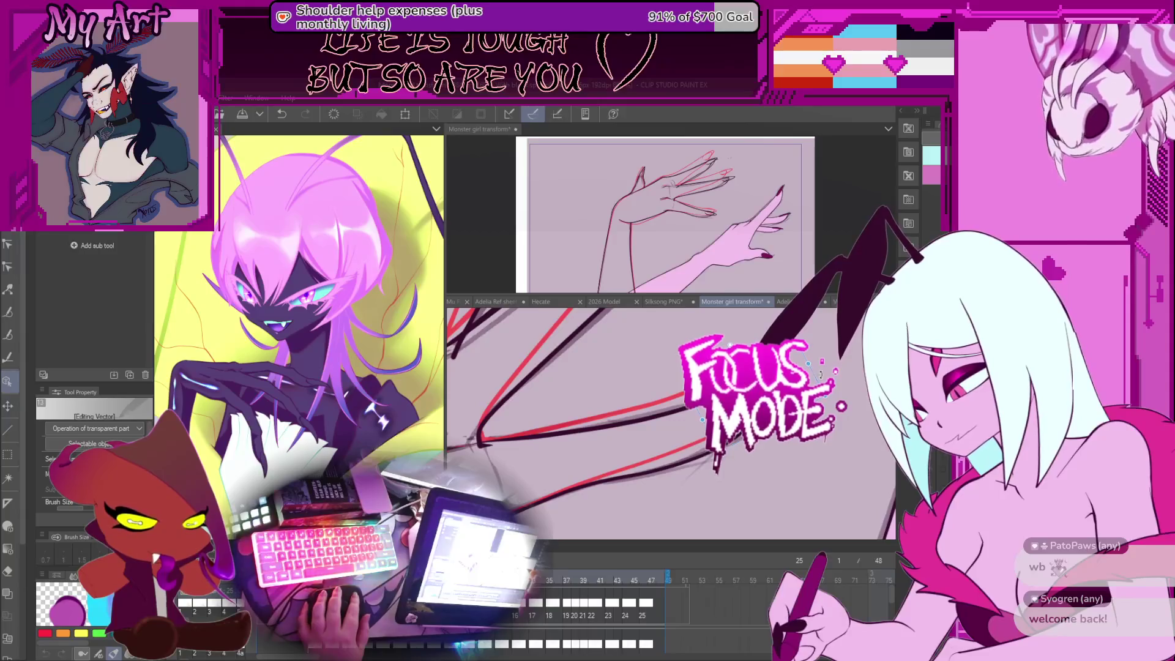
Check the strokes against frame 21's onion skin, then select the arm's vector strokes on frame 25.
{"action": "key", "text": "Left"}
{"action": "key", "text": "Left"}
{"action": "key", "text": "Left"}
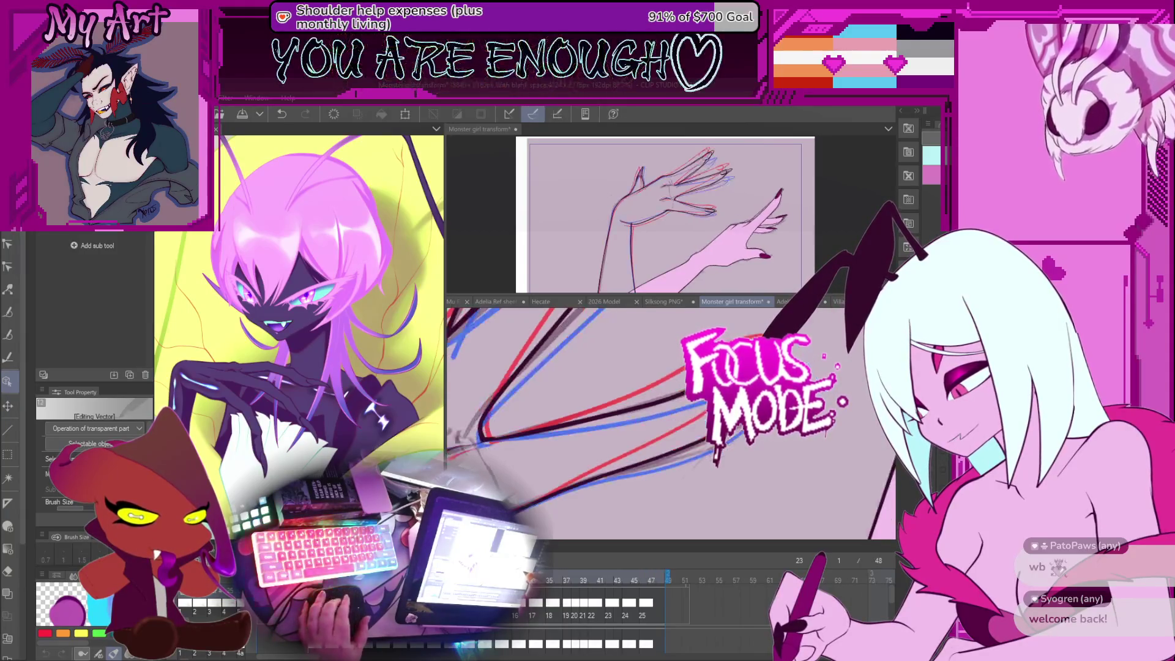
{"action": "key", "text": "Right"}
{"action": "key", "text": "Right"}
{"action": "key", "text": "Right"}
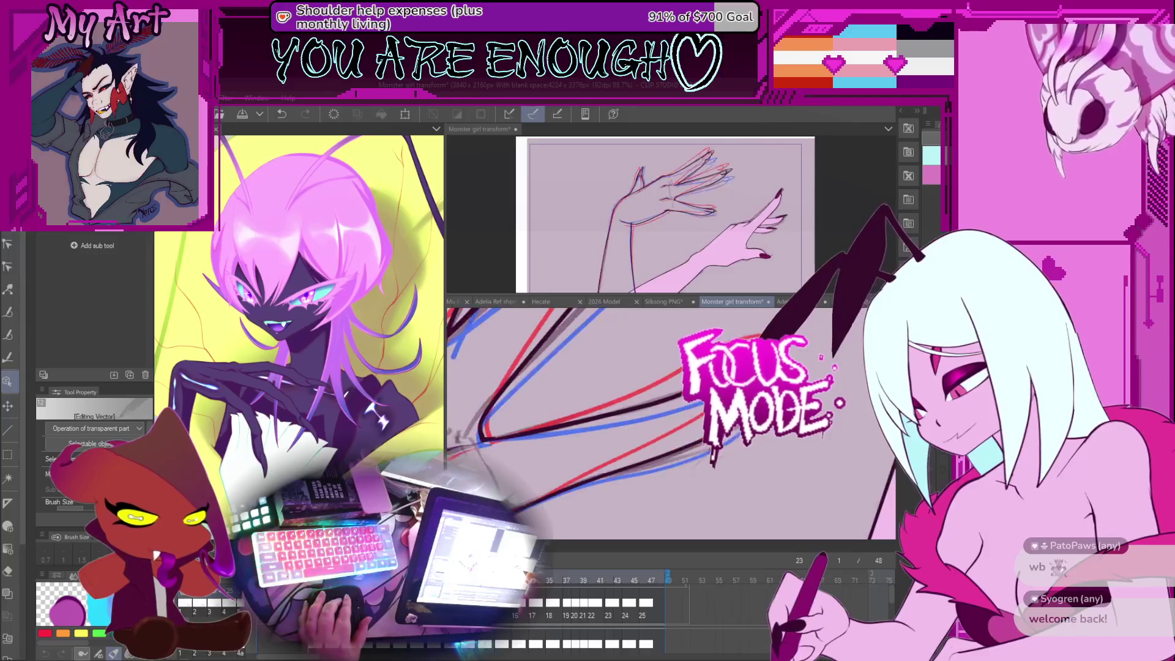
{"action": "left_click", "coordinate": [621, 423]}
{"action": "scroll", "coordinate": [670, 422], "scroll_direction": "up", "scroll_amount": 2}
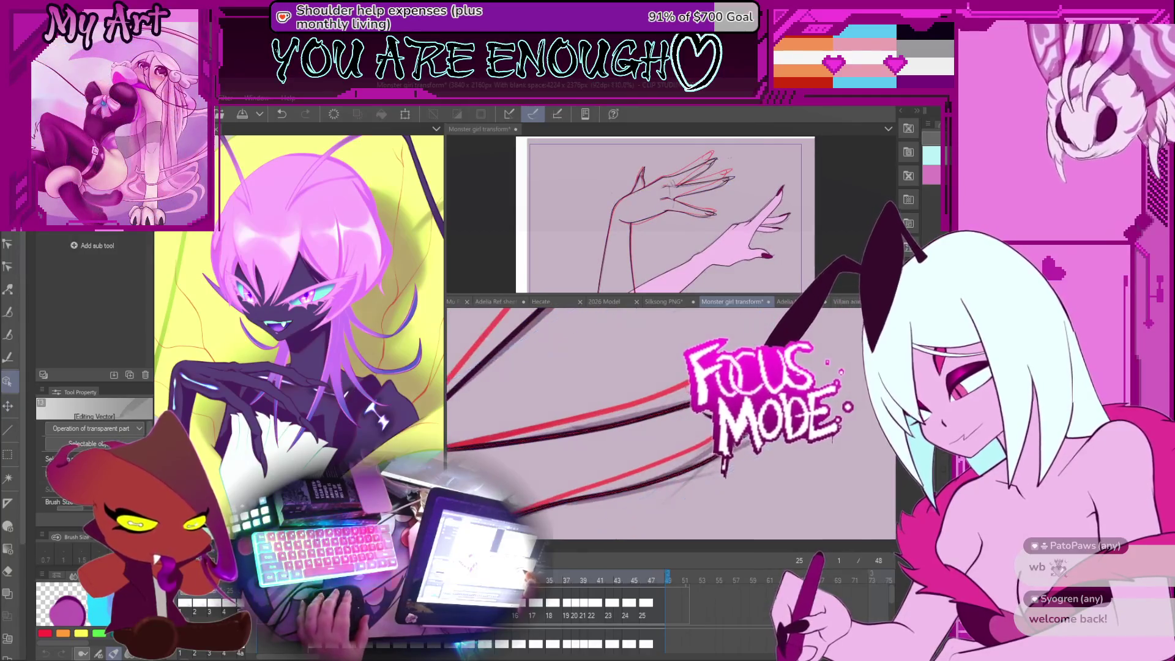